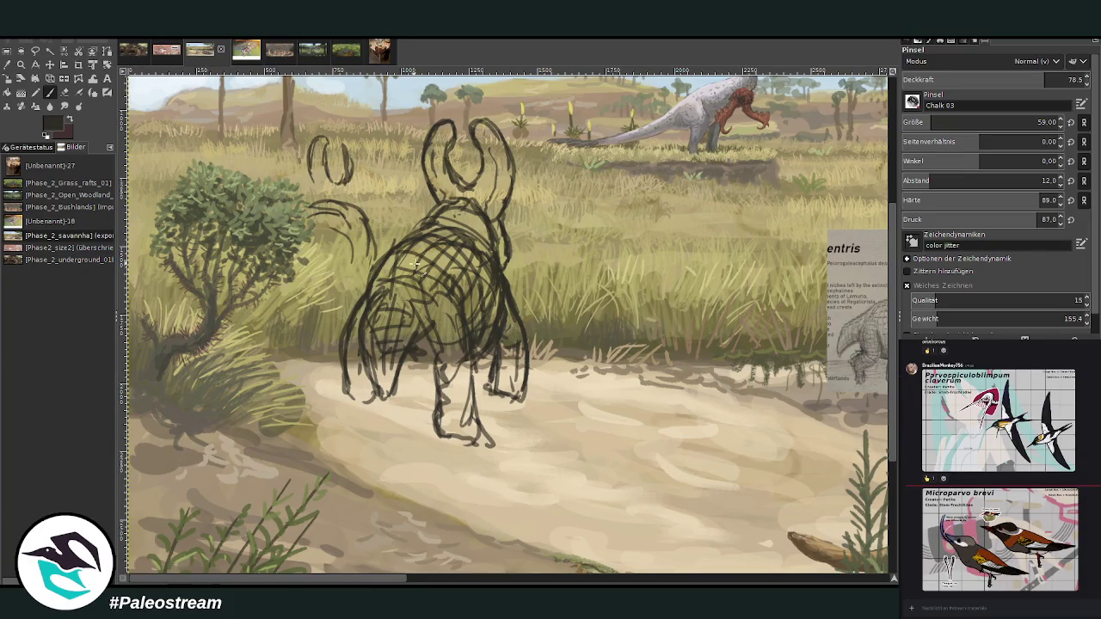
Step: Move the reference sheet down and to the left, beside the sketch
{"action": "left_click", "coordinate": [50, 65]}
{"action": "left_click_drag", "start_coordinate": [820, 315], "coordinate": [647, 338]}
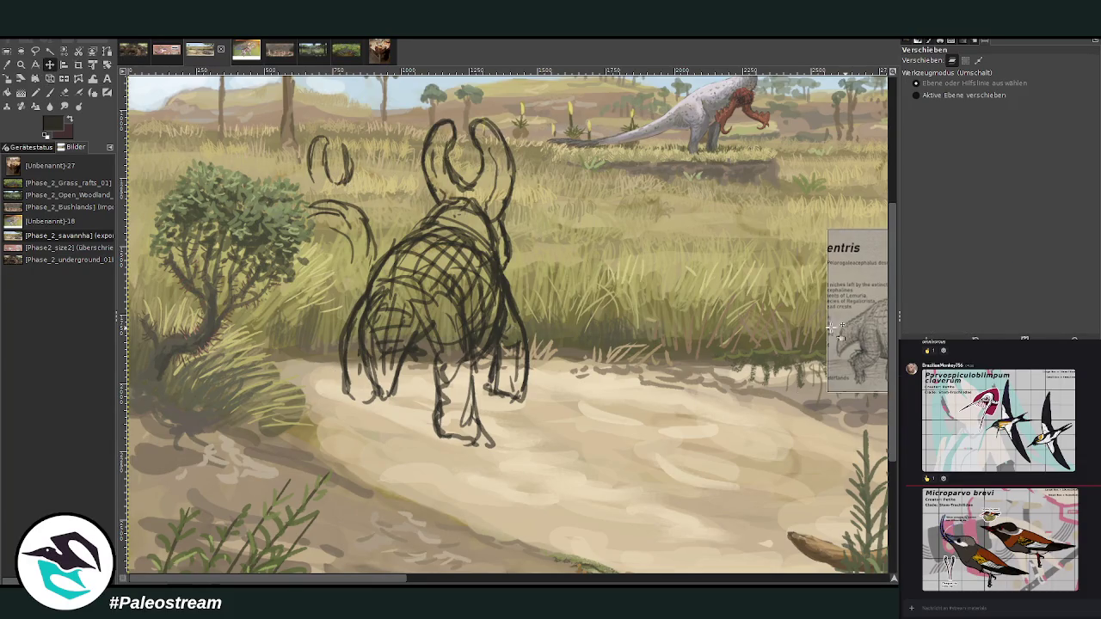
{"action": "left_click", "coordinate": [50, 92]}
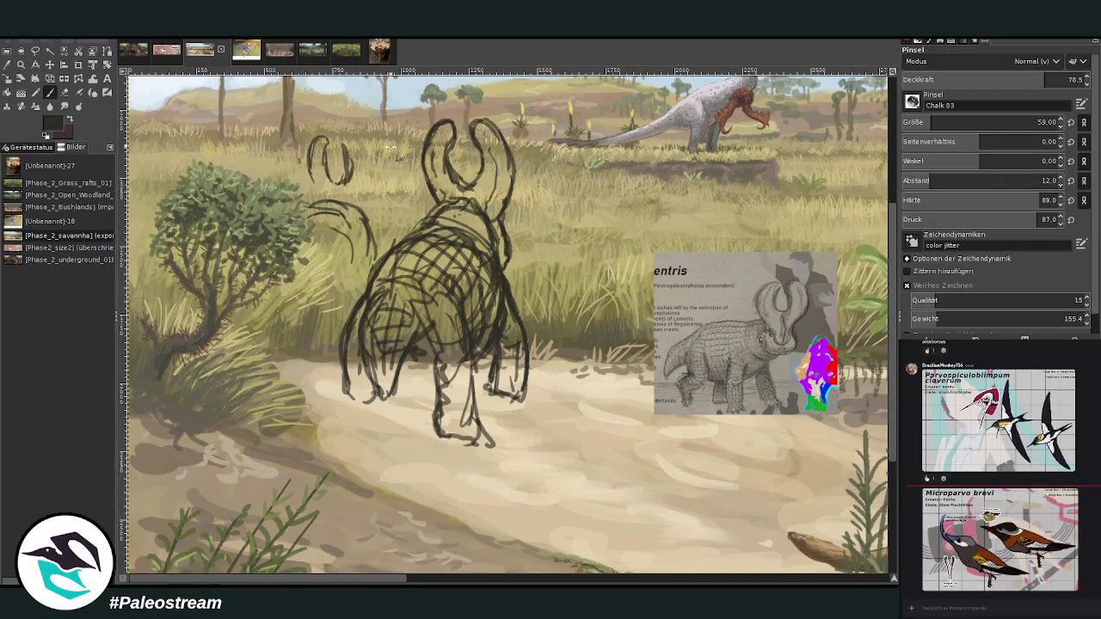
Step: Darken the left creature's small ear outline and its neck and head-top lines
{"action": "left_click_drag", "start_coordinate": [362, 141], "coordinate": [362, 208]}
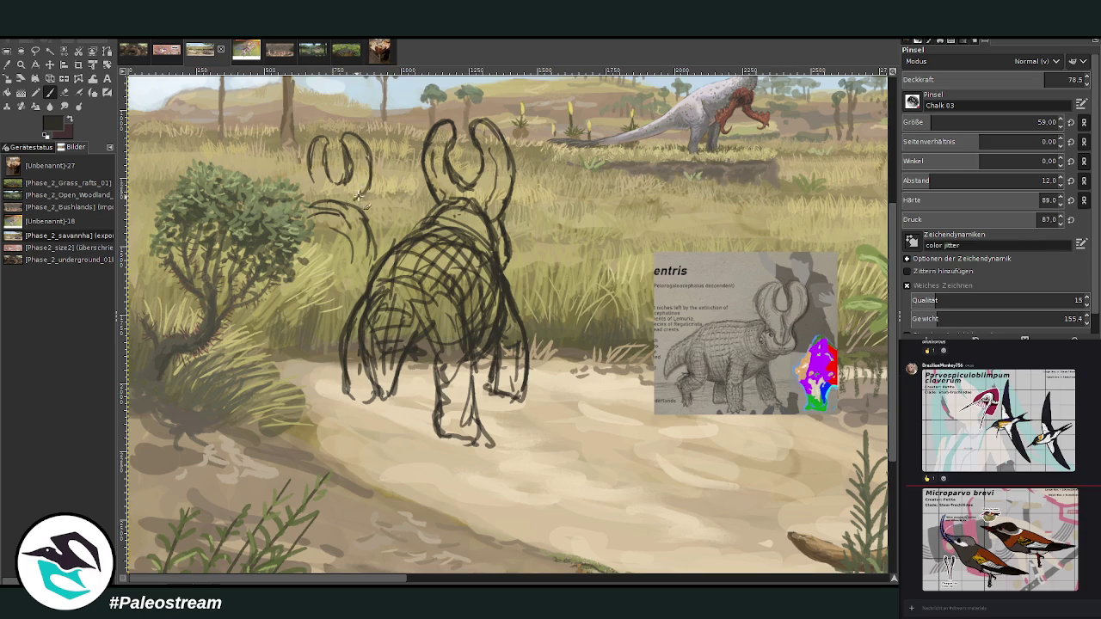
{"action": "mouse_move", "coordinate": [370, 164]}
{"action": "left_mouse_down"}
{"action": "mouse_move", "coordinate": [355, 206]}
{"action": "mouse_move", "coordinate": [362, 200]}
{"action": "left_mouse_up"}
{"action": "mouse_move", "coordinate": [359, 269]}
{"action": "left_mouse_down"}
{"action": "mouse_move", "coordinate": [348, 235]}
{"action": "mouse_move", "coordinate": [364, 252]}
{"action": "left_mouse_up"}
{"action": "mouse_move", "coordinate": [314, 206]}
{"action": "left_mouse_down"}
{"action": "mouse_move", "coordinate": [353, 198]}
{"action": "mouse_move", "coordinate": [378, 288]}
{"action": "left_mouse_up"}
Step: Sketch a curved arc on the grass, then undo it
{"action": "scroll", "coordinate": [404, 581], "scroll_direction": "right", "scroll_amount": 3}
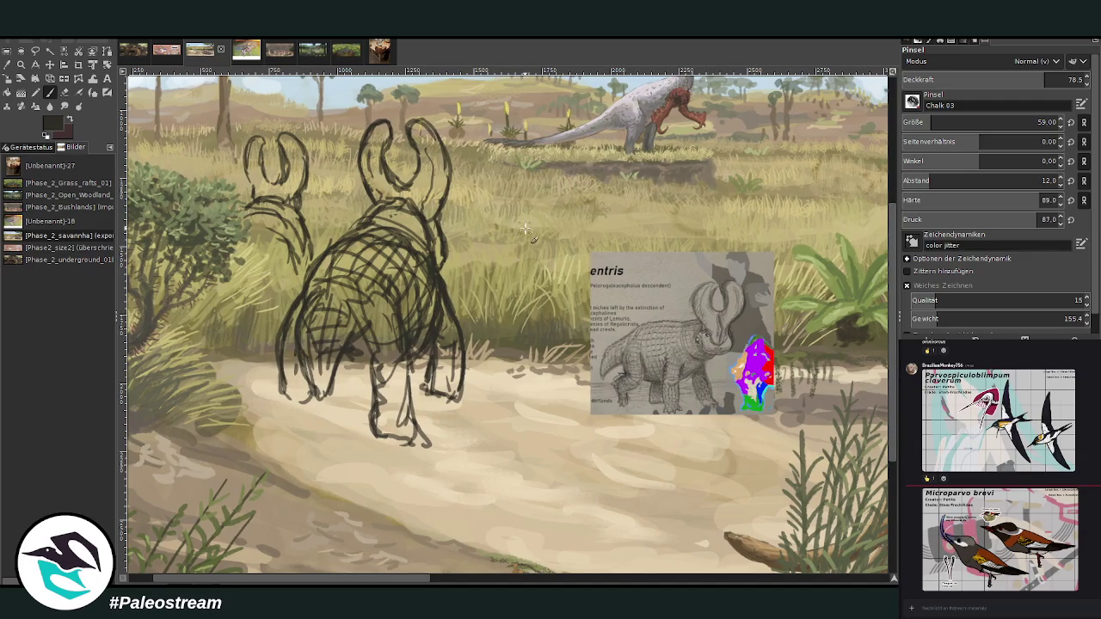
{"action": "mouse_move", "coordinate": [480, 233]}
{"action": "left_mouse_down"}
{"action": "mouse_move", "coordinate": [497, 210]}
{"action": "mouse_move", "coordinate": [516, 215]}
{"action": "mouse_move", "coordinate": [533, 251]}
{"action": "left_mouse_up"}
{"action": "mouse_move", "coordinate": [471, 233]}
{"action": "left_mouse_down"}
{"action": "mouse_move", "coordinate": [494, 211]}
{"action": "mouse_move", "coordinate": [540, 251]}
{"action": "left_mouse_up"}
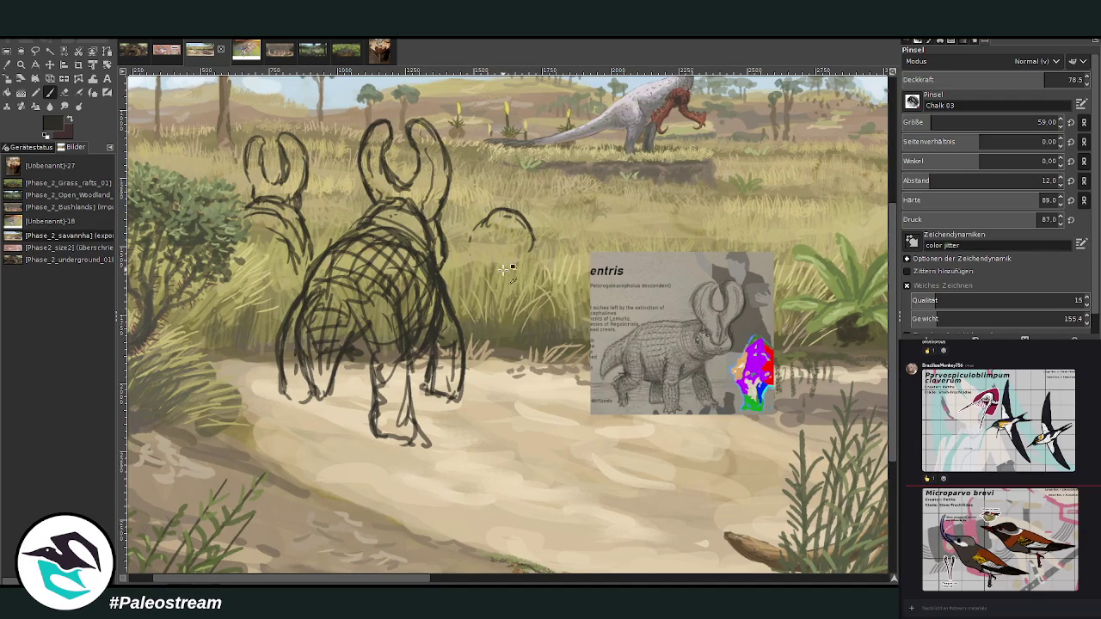
{"action": "key", "text": "ctrl+z"}
{"action": "key", "text": "ctrl+z"}
{"action": "key", "text": "ctrl+z"}
{"action": "key", "text": "ctrl+z"}
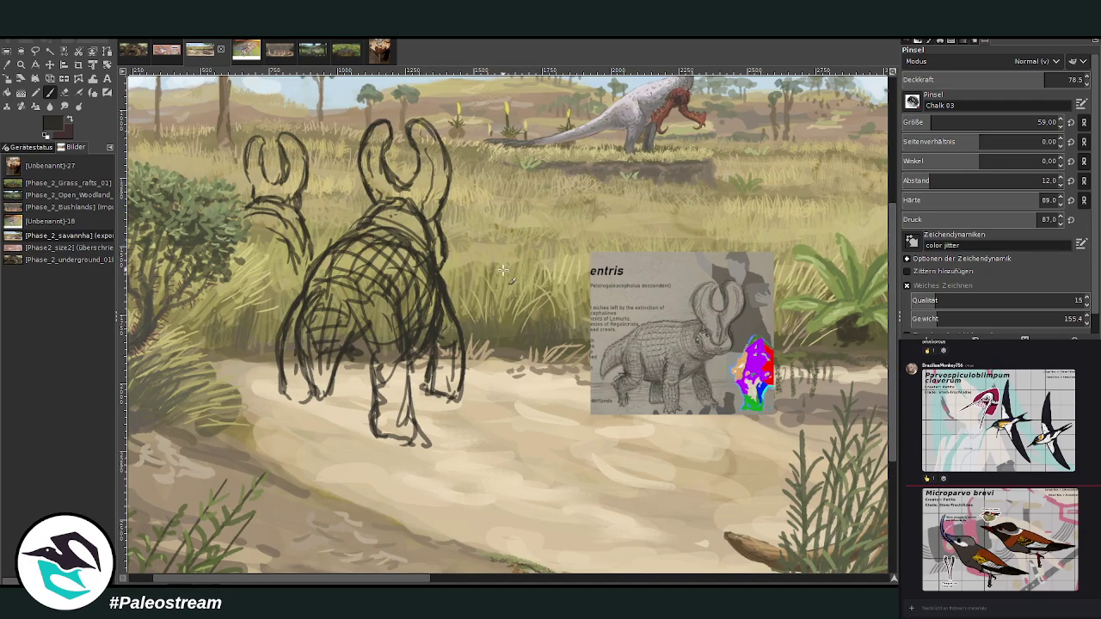
Step: Zoom out to the whole painting, then zoom back in on the sketched creatures
{"action": "key", "text": "minus"}
{"action": "key", "text": "minus"}
{"action": "key", "text": "minus"}
{"action": "key", "text": "minus"}
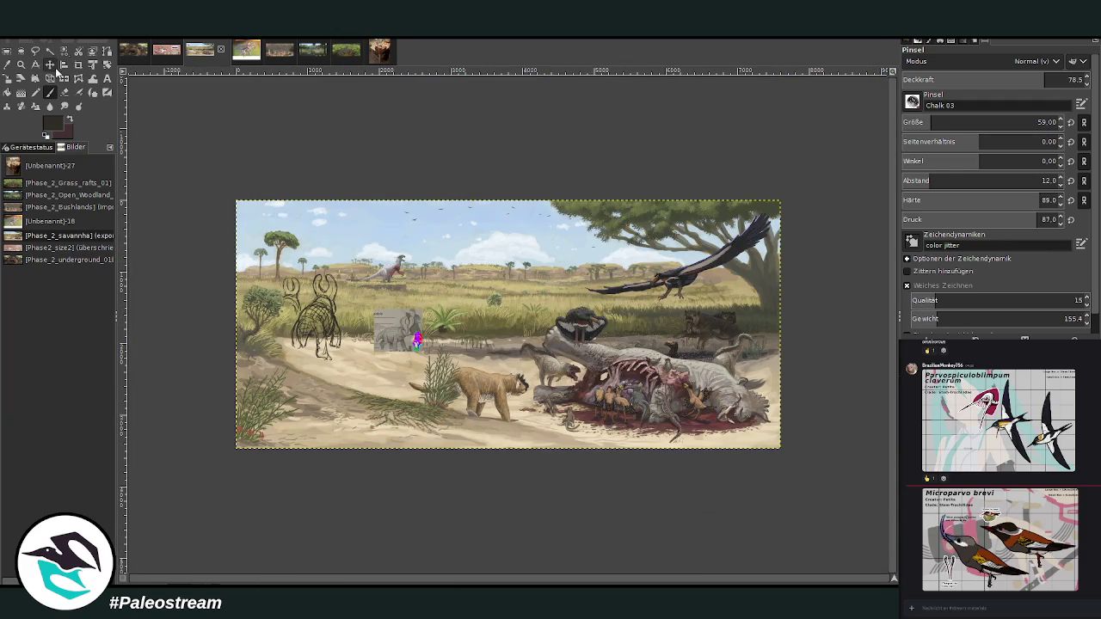
{"action": "left_click", "coordinate": [21, 65]}
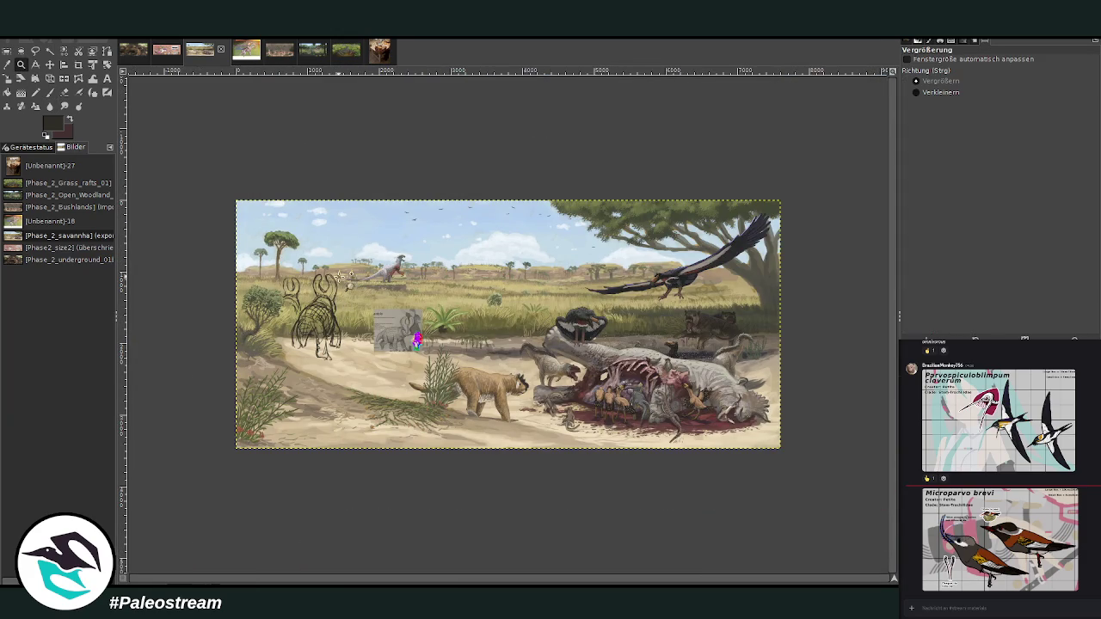
{"action": "left_click_drag", "start_coordinate": [277, 235], "coordinate": [461, 440]}
{"action": "left_click_drag", "start_coordinate": [363, 112], "coordinate": [607, 314]}
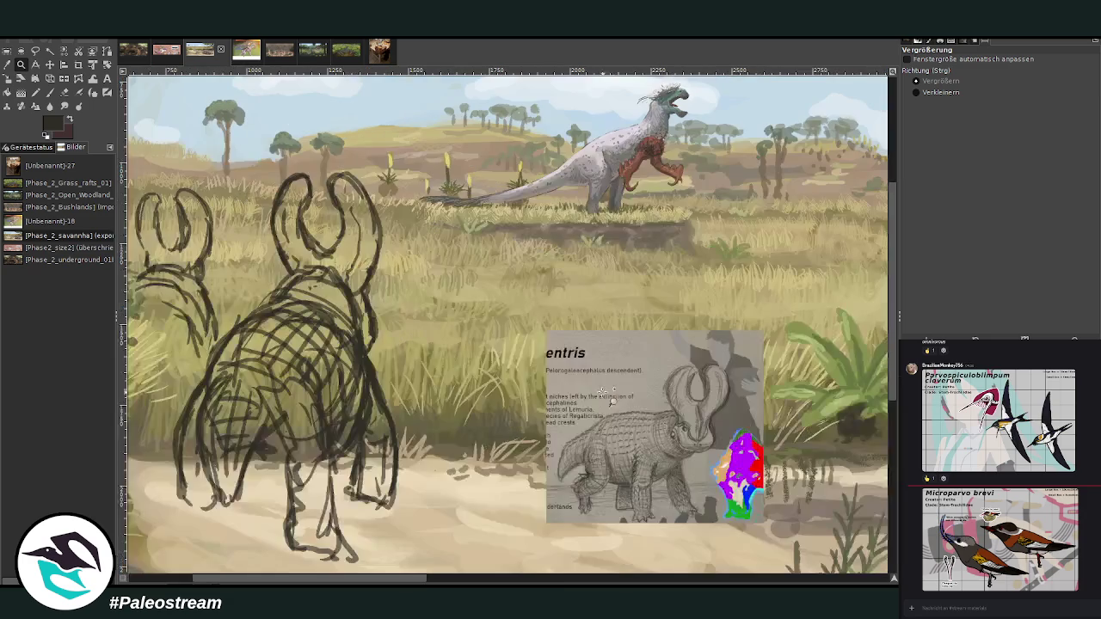
{"action": "left_click", "coordinate": [49, 92]}
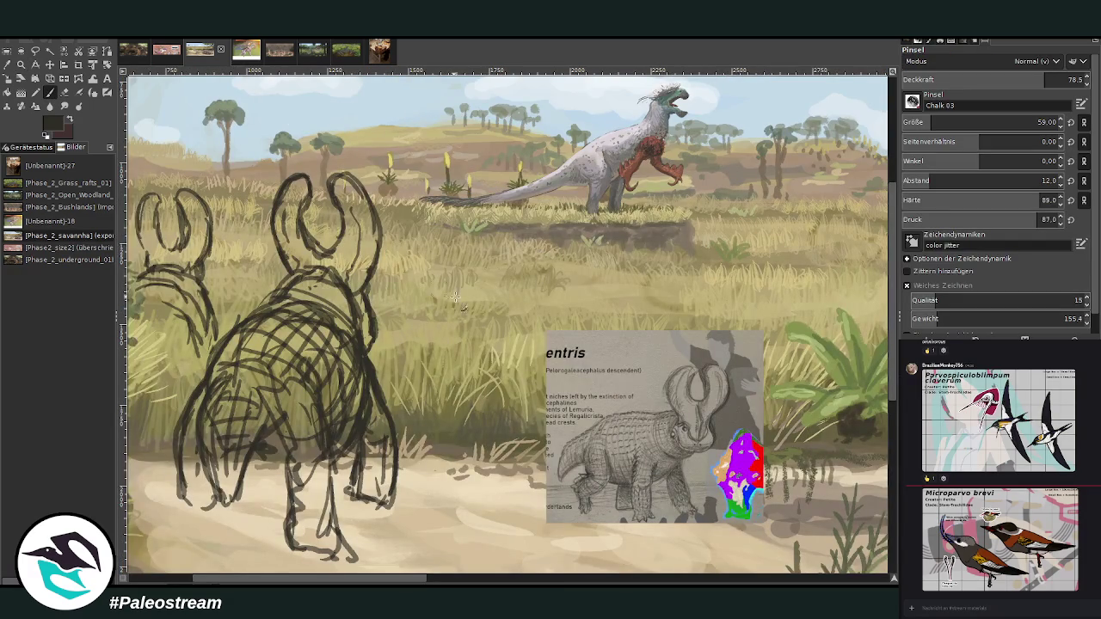
Step: Sketch the third creature's head-top curve and horn loops right of the main creature
{"action": "mouse_move", "coordinate": [375, 278]}
{"action": "left_mouse_down"}
{"action": "mouse_move", "coordinate": [425, 296]}
{"action": "mouse_move", "coordinate": [404, 280]}
{"action": "mouse_move", "coordinate": [422, 337]}
{"action": "left_mouse_up"}
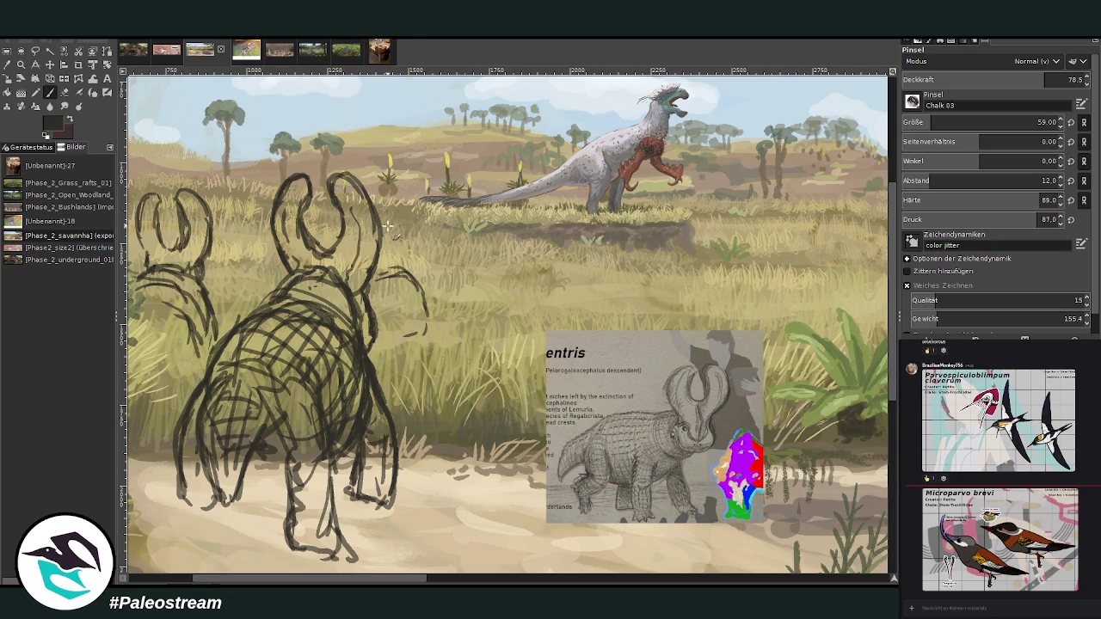
{"action": "left_click_drag", "start_coordinate": [397, 213], "coordinate": [399, 240]}
{"action": "mouse_move", "coordinate": [411, 243]}
{"action": "left_mouse_down"}
{"action": "mouse_move", "coordinate": [416, 215]}
{"action": "mouse_move", "coordinate": [428, 259]}
{"action": "left_mouse_up"}
{"action": "mouse_move", "coordinate": [383, 222]}
{"action": "left_mouse_down"}
{"action": "mouse_move", "coordinate": [389, 250]}
{"action": "mouse_move", "coordinate": [427, 245]}
{"action": "mouse_move", "coordinate": [397, 206]}
{"action": "mouse_move", "coordinate": [413, 219]}
{"action": "mouse_move", "coordinate": [437, 275]}
{"action": "left_mouse_up"}
Step: Erase and redraw the third creature's horn, extending its outline downward
{"action": "key", "text": "shift+e"}
{"action": "key", "text": "p"}
{"action": "left_click_drag", "start_coordinate": [406, 234], "coordinate": [418, 257]}
{"action": "left_click_drag", "start_coordinate": [411, 206], "coordinate": [423, 259]}
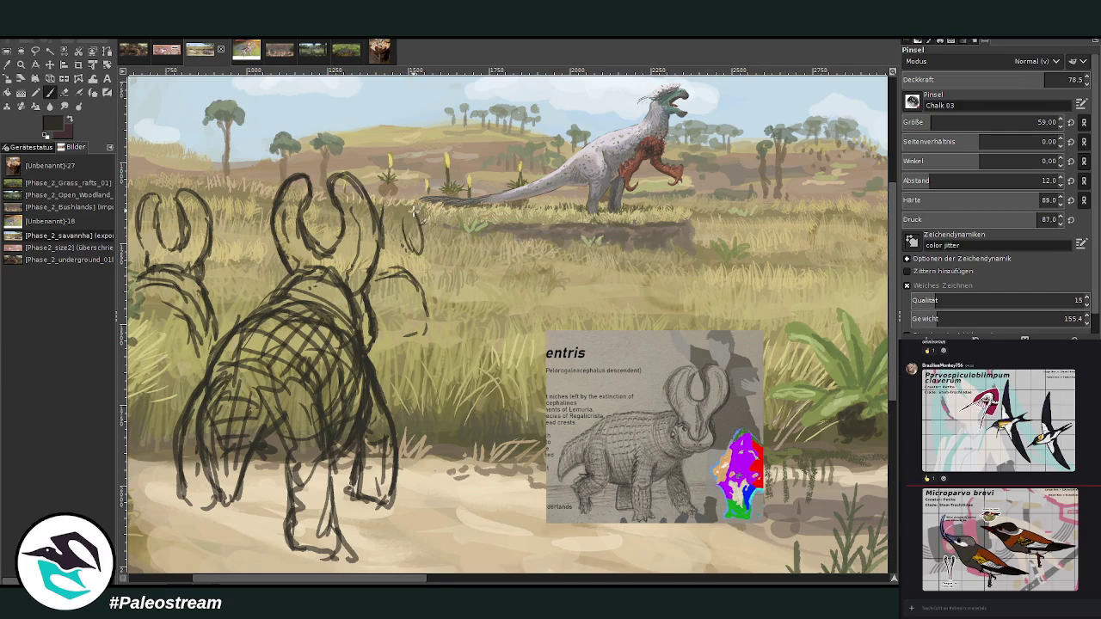
{"action": "mouse_move", "coordinate": [401, 206]}
{"action": "left_mouse_down"}
{"action": "mouse_move", "coordinate": [433, 251]}
{"action": "mouse_move", "coordinate": [411, 259]}
{"action": "left_mouse_up"}
{"action": "left_click_drag", "start_coordinate": [424, 222], "coordinate": [446, 292]}
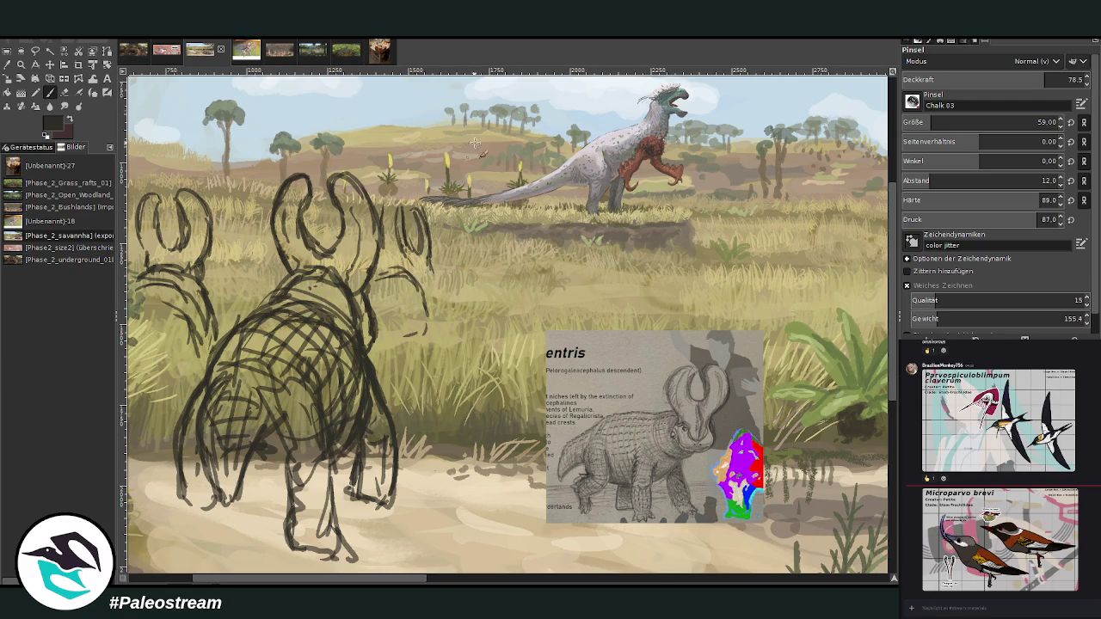
Step: Erase stray marks below the horn and shape the snout with curled strokes
{"action": "key", "text": "shift+e"}
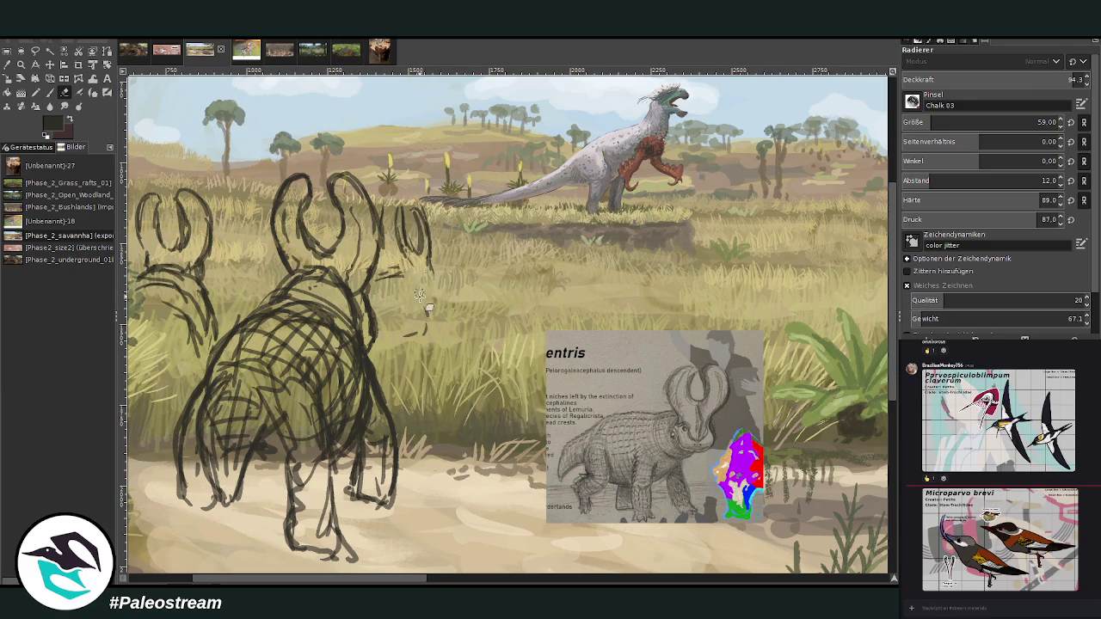
{"action": "left_click_drag", "start_coordinate": [429, 329], "coordinate": [413, 337]}
{"action": "key", "text": "p"}
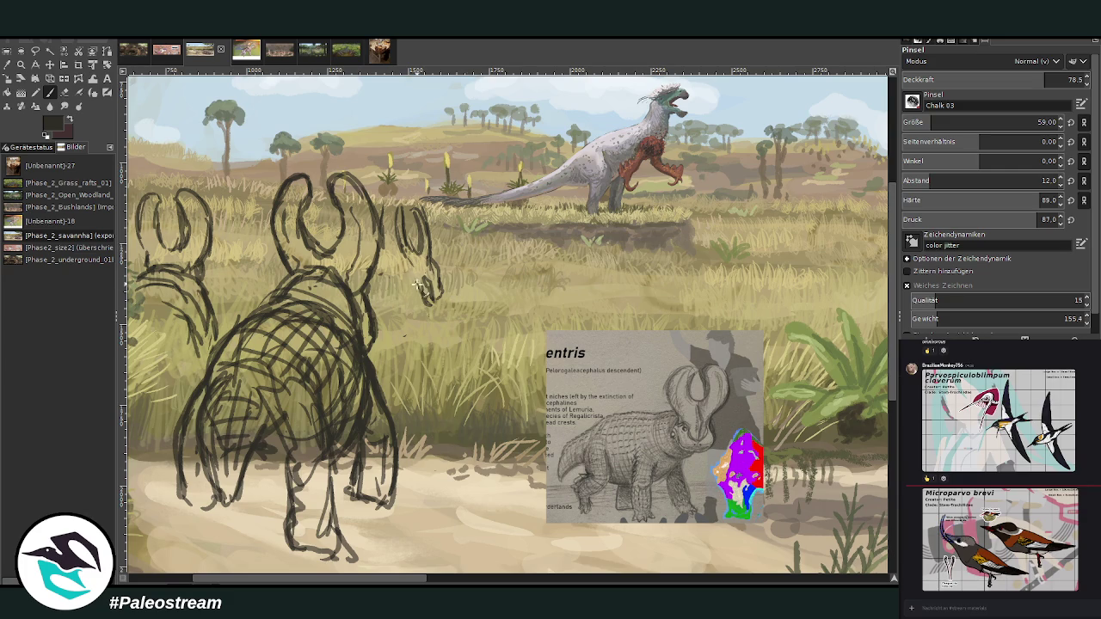
{"action": "left_click_drag", "start_coordinate": [433, 304], "coordinate": [439, 283]}
{"action": "left_click_drag", "start_coordinate": [431, 253], "coordinate": [434, 311]}
{"action": "left_click_drag", "start_coordinate": [416, 264], "coordinate": [411, 261]}
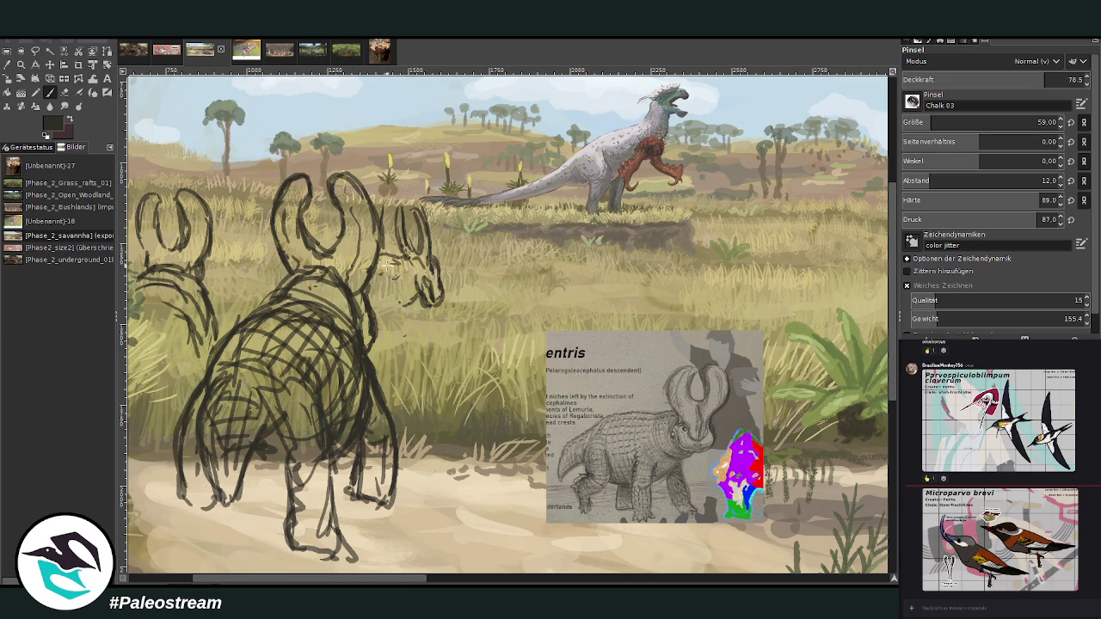
{"action": "left_click_drag", "start_coordinate": [387, 265], "coordinate": [404, 256]}
Step: Draw the eye, erase and redraw it with the head outline, then shrink the brush to 35
{"action": "left_click", "coordinate": [64, 92]}
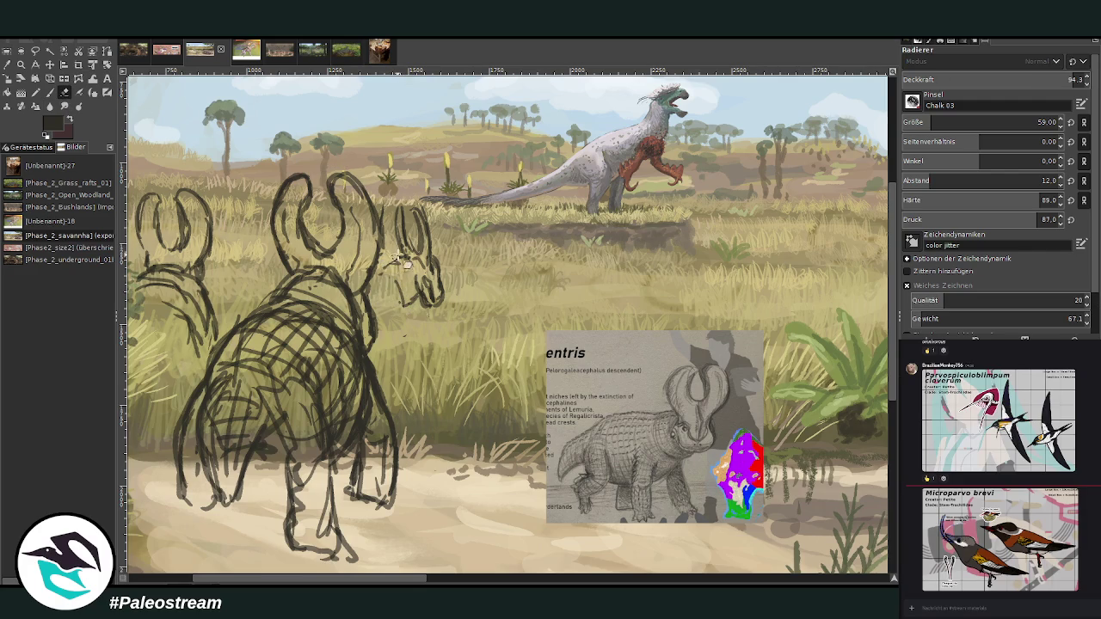
{"action": "left_click", "coordinate": [50, 92]}
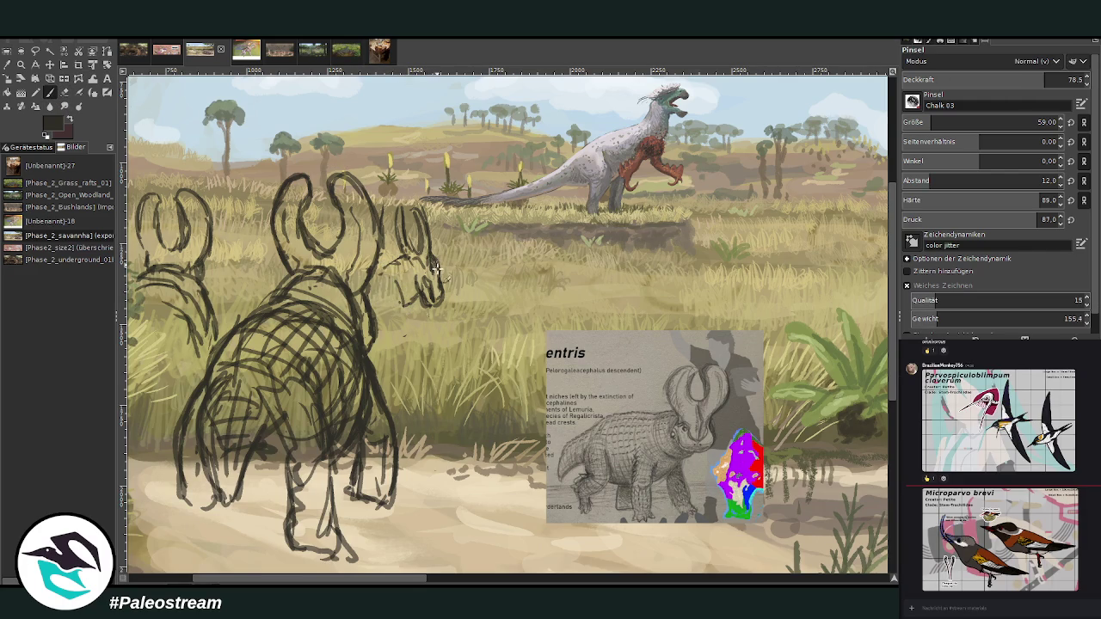
{"action": "left_click_drag", "start_coordinate": [416, 239], "coordinate": [404, 232]}
{"action": "left_click", "coordinate": [64, 92]}
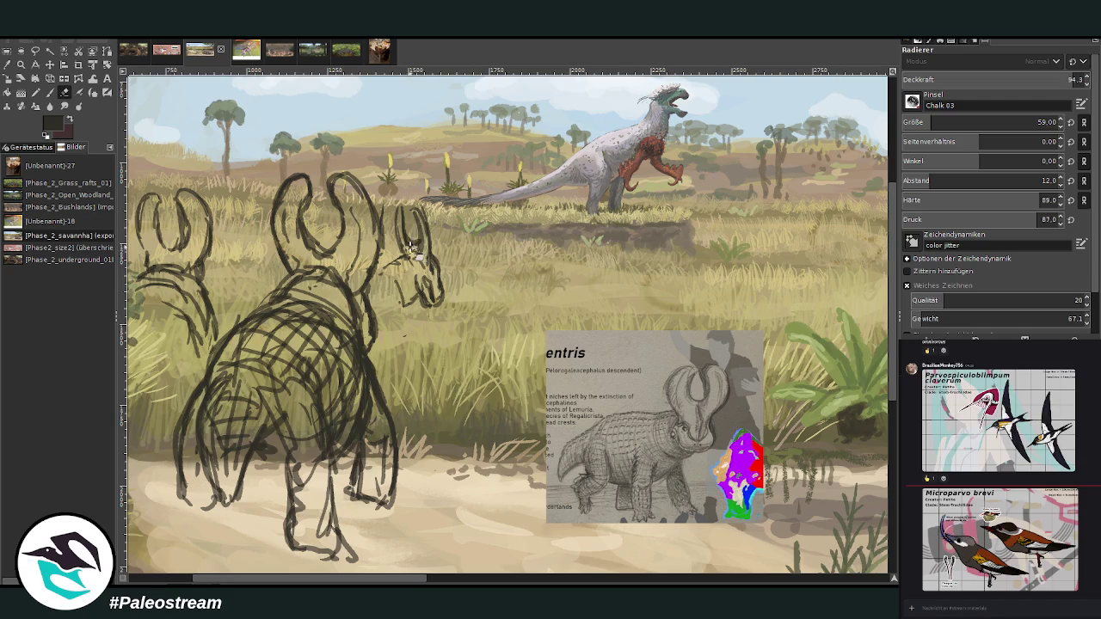
{"action": "mouse_move", "coordinate": [421, 235]}
{"action": "left_mouse_down"}
{"action": "mouse_move", "coordinate": [405, 239]}
{"action": "mouse_move", "coordinate": [387, 212]}
{"action": "mouse_move", "coordinate": [409, 213]}
{"action": "mouse_move", "coordinate": [432, 254]}
{"action": "left_mouse_up"}
{"action": "left_click", "coordinate": [50, 92]}
{"action": "mouse_move", "coordinate": [392, 220]}
{"action": "left_mouse_down"}
{"action": "mouse_move", "coordinate": [406, 241]}
{"action": "mouse_move", "coordinate": [398, 205]}
{"action": "mouse_move", "coordinate": [406, 258]}
{"action": "left_mouse_up"}
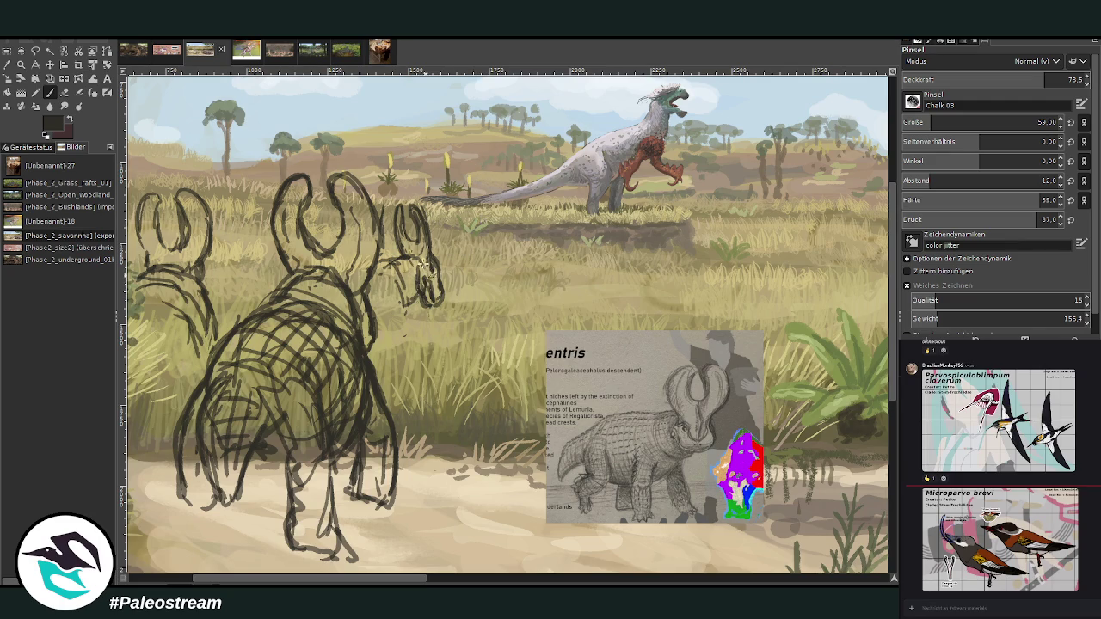
{"action": "key", "text": "bracketleft"}
{"action": "key", "text": "bracketleft"}
{"action": "key", "text": "bracketleft"}
Step: Sketch finer lines for the third creature's head, neck, snout tip and ear
{"action": "mouse_move", "coordinate": [400, 289]}
{"action": "left_mouse_down"}
{"action": "mouse_move", "coordinate": [391, 325]}
{"action": "mouse_move", "coordinate": [411, 311]}
{"action": "mouse_move", "coordinate": [417, 337]}
{"action": "mouse_move", "coordinate": [387, 335]}
{"action": "mouse_move", "coordinate": [375, 285]}
{"action": "mouse_move", "coordinate": [387, 315]}
{"action": "left_mouse_up"}
{"action": "mouse_move", "coordinate": [372, 267]}
{"action": "left_mouse_down"}
{"action": "mouse_move", "coordinate": [411, 290]}
{"action": "mouse_move", "coordinate": [416, 308]}
{"action": "left_mouse_up"}
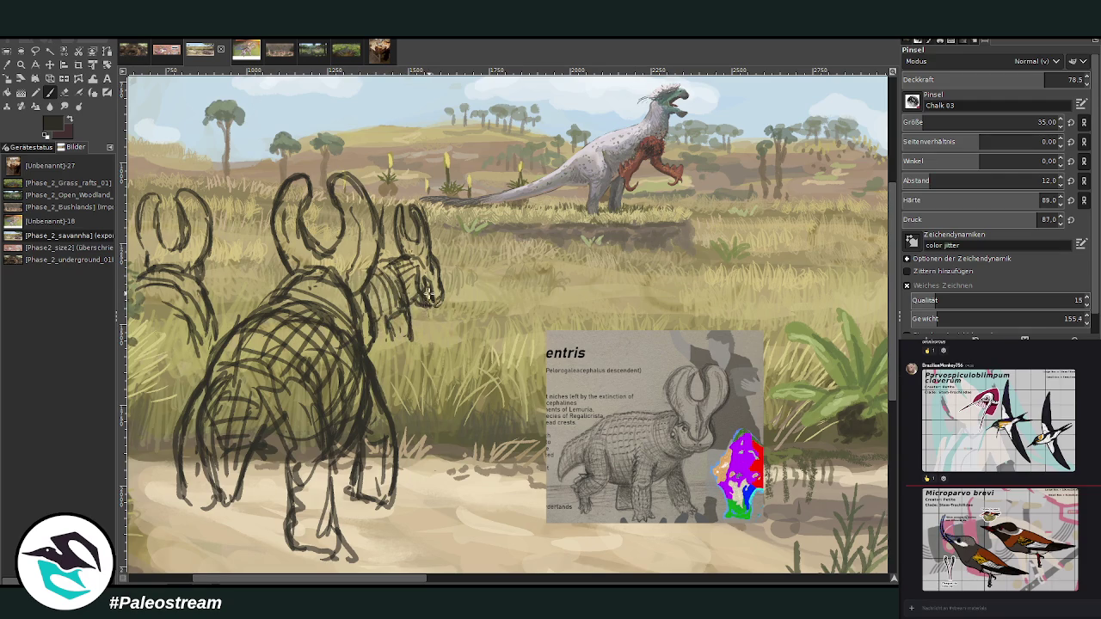
{"action": "left_click_drag", "start_coordinate": [433, 299], "coordinate": [439, 280]}
{"action": "mouse_move", "coordinate": [421, 207]}
{"action": "left_mouse_down"}
{"action": "mouse_move", "coordinate": [428, 255]}
{"action": "mouse_move", "coordinate": [430, 203]}
{"action": "mouse_move", "coordinate": [440, 254]}
{"action": "mouse_move", "coordinate": [433, 270]}
{"action": "left_mouse_up"}
Step: Erase strokes inside the ear, then add more neck and head lines
{"action": "left_click", "coordinate": [64, 92]}
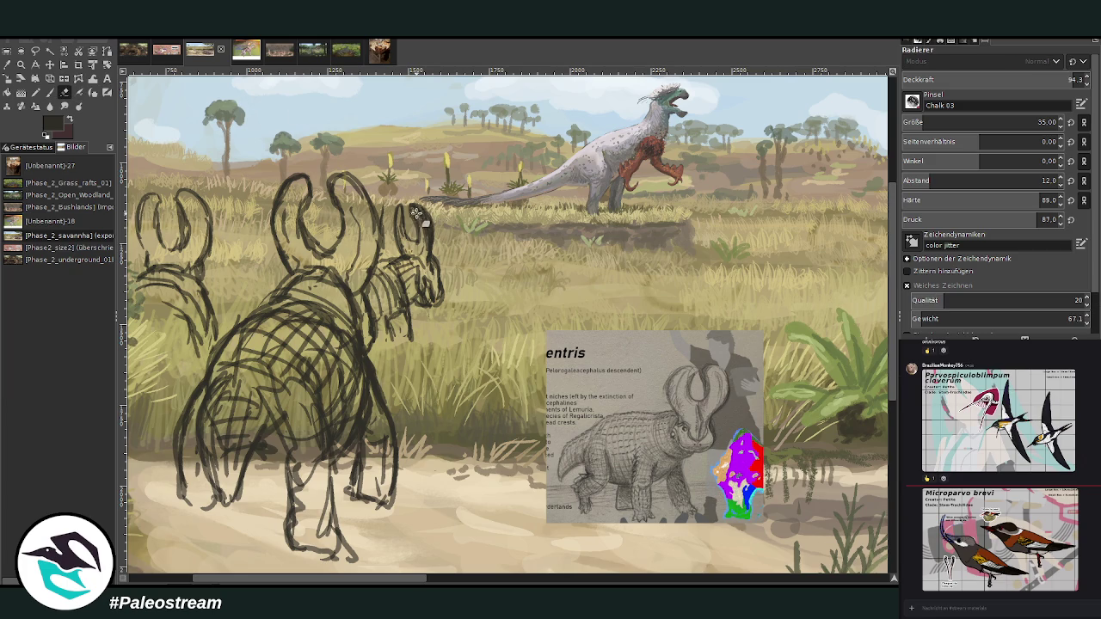
{"action": "left_click_drag", "start_coordinate": [423, 216], "coordinate": [433, 258]}
{"action": "left_click_drag", "start_coordinate": [388, 578], "coordinate": [373, 577]}
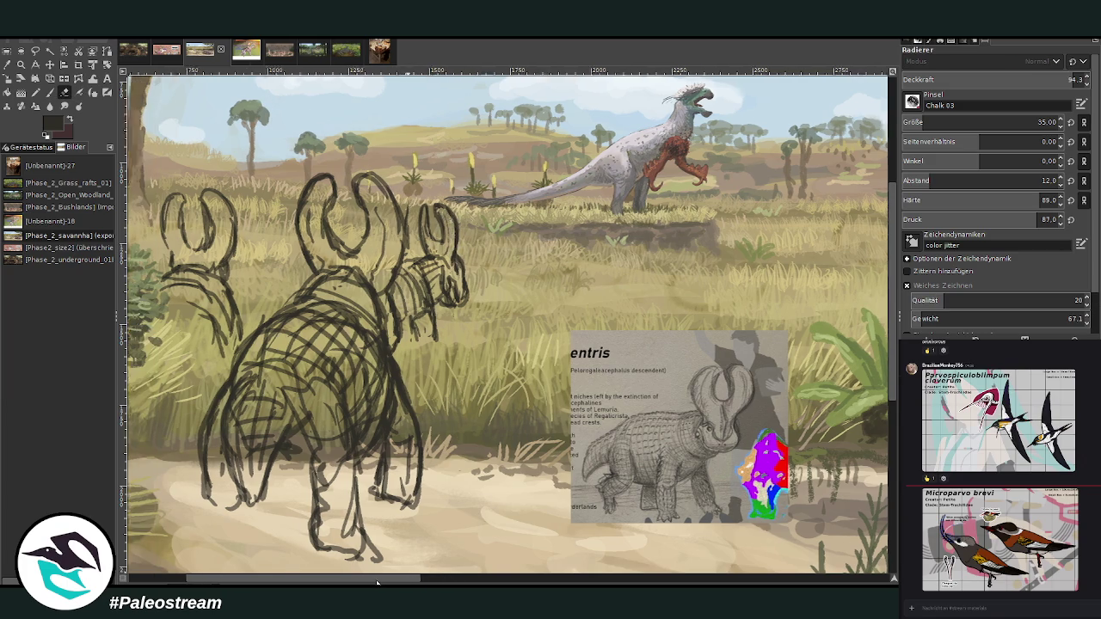
{"action": "left_click", "coordinate": [50, 92]}
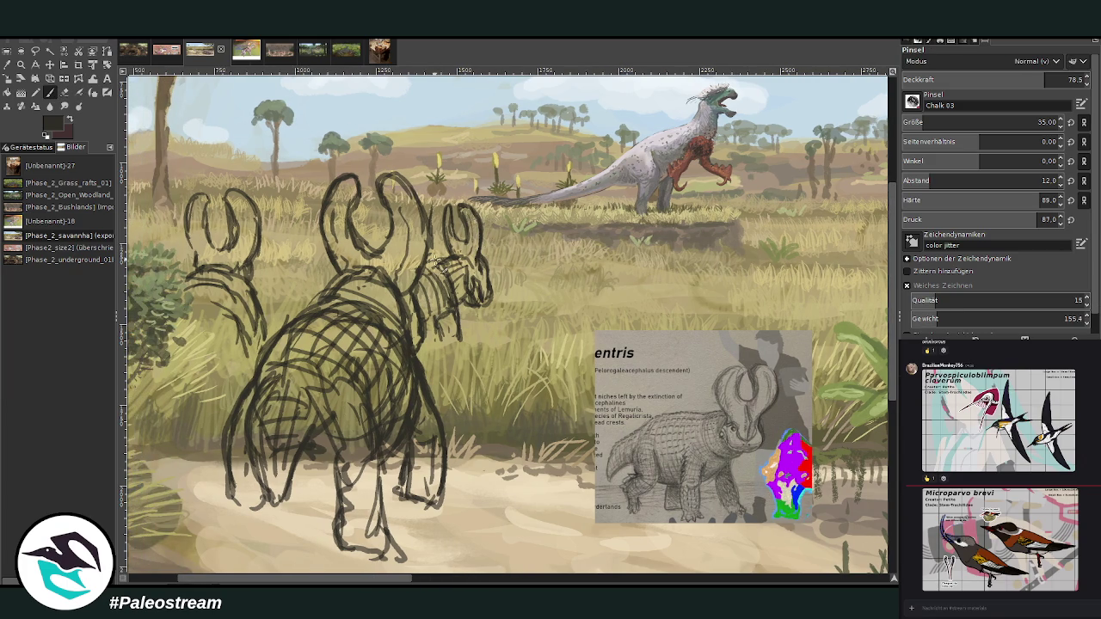
{"action": "left_click_drag", "start_coordinate": [437, 315], "coordinate": [433, 344]}
Step: Lasso a freehand selection around the third creature's head and horns
{"action": "left_click", "coordinate": [36, 50]}
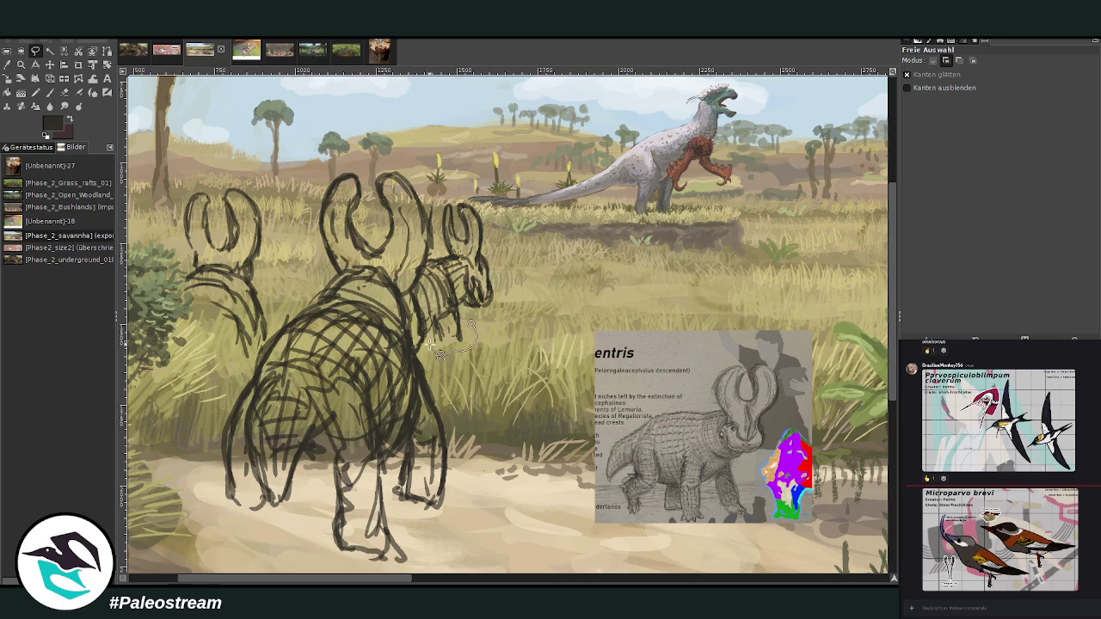
{"action": "mouse_move", "coordinate": [428, 345]}
{"action": "left_mouse_down"}
{"action": "mouse_move", "coordinate": [421, 274]}
{"action": "mouse_move", "coordinate": [443, 210]}
{"action": "mouse_move", "coordinate": [499, 228]}
{"action": "mouse_move", "coordinate": [465, 366]}
{"action": "mouse_move", "coordinate": [434, 350]}
{"action": "left_mouse_up"}
{"action": "key", "text": "Return"}
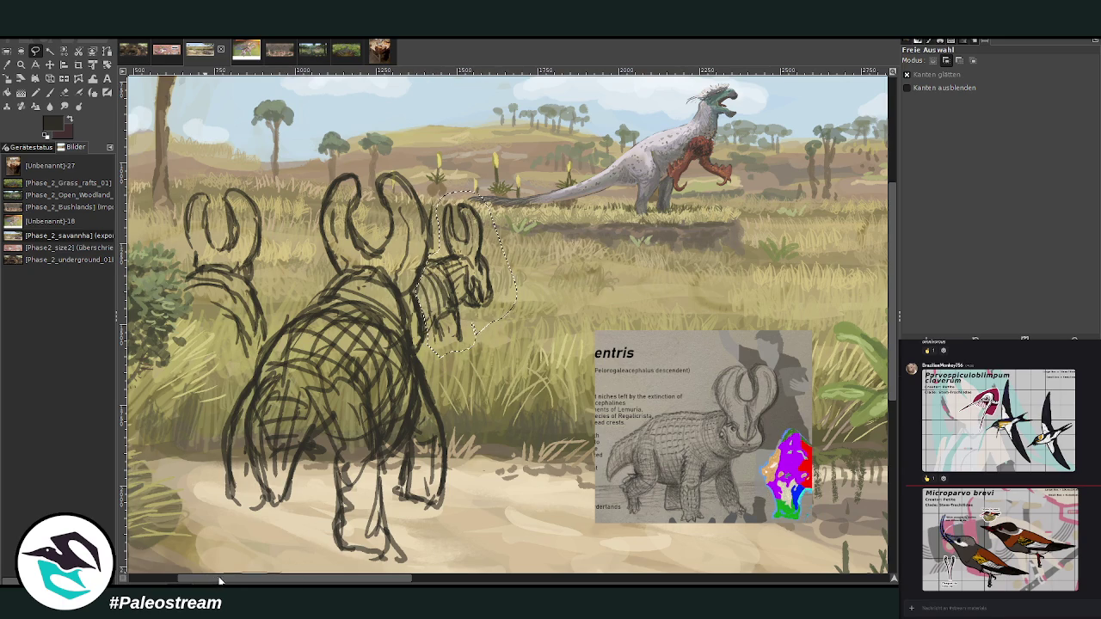
{"action": "left_click_drag", "start_coordinate": [220, 580], "coordinate": [172, 581]}
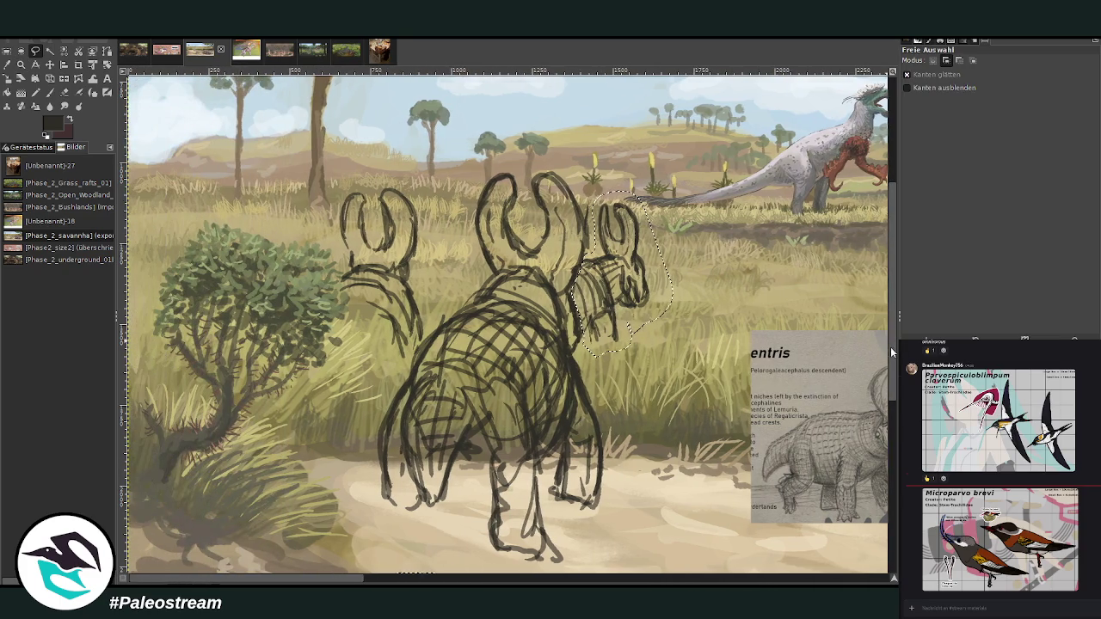
{"action": "scroll", "coordinate": [892, 351], "scroll_direction": "down", "scroll_amount": 1}
{"action": "key", "text": "shift+s"}
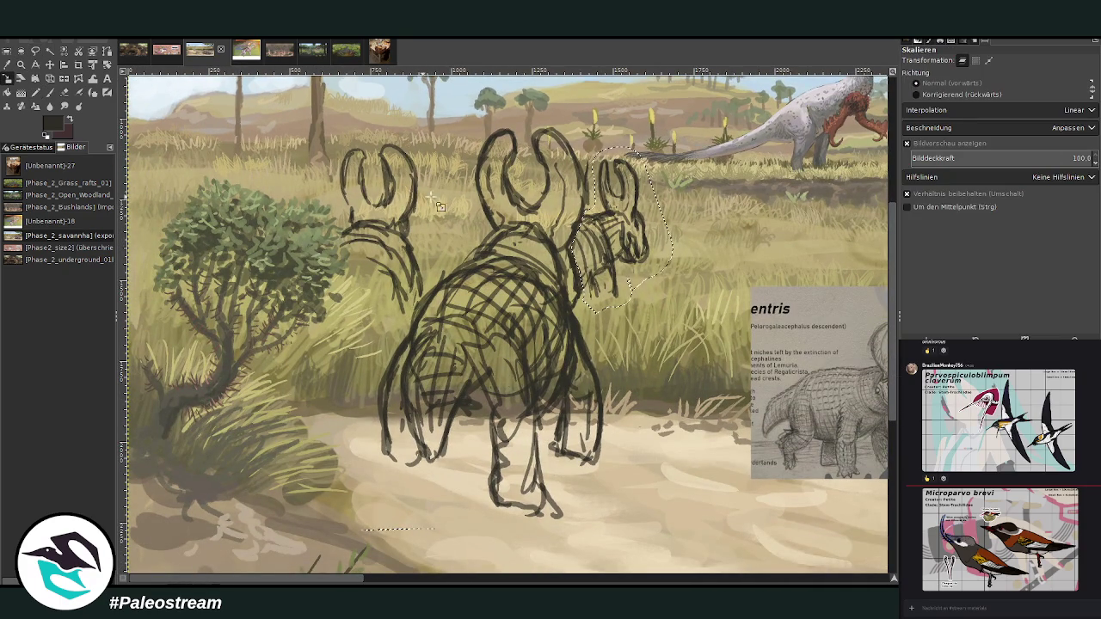
Step: Shrink the third creature's head and shift it right, behind the central creature
{"action": "left_click", "coordinate": [440, 206]}
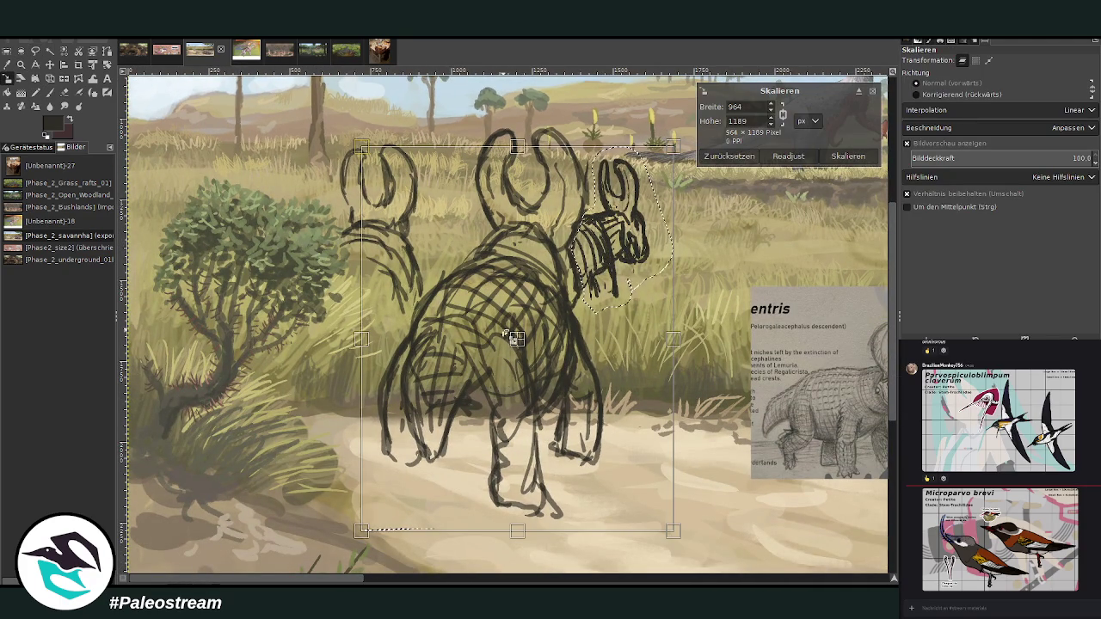
{"action": "mouse_move", "coordinate": [513, 338]}
{"action": "left_mouse_down"}
{"action": "mouse_move", "coordinate": [78, 320]}
{"action": "mouse_move", "coordinate": [45, 339]}
{"action": "mouse_move", "coordinate": [589, 347]}
{"action": "left_mouse_up"}
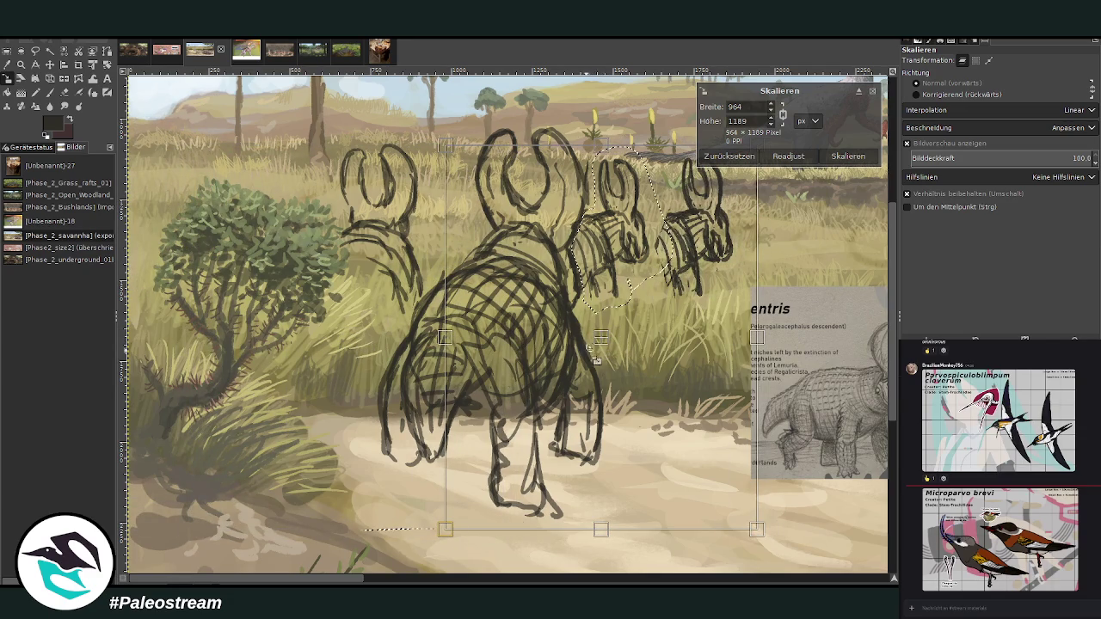
{"action": "left_click_drag", "start_coordinate": [593, 353], "coordinate": [681, 343]}
{"action": "key", "text": "Return"}
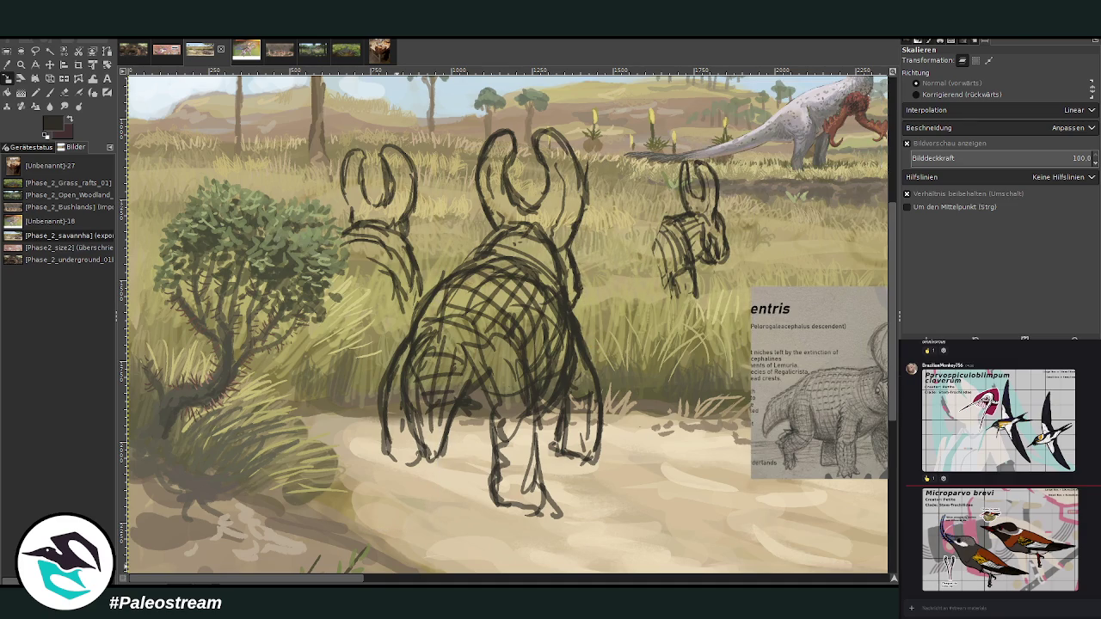
{"action": "left_click_drag", "start_coordinate": [352, 578], "coordinate": [366, 578]}
Step: Sketch the small background creature's body, front and back outline with the Chalk 03 brush
{"action": "left_click", "coordinate": [49, 92]}
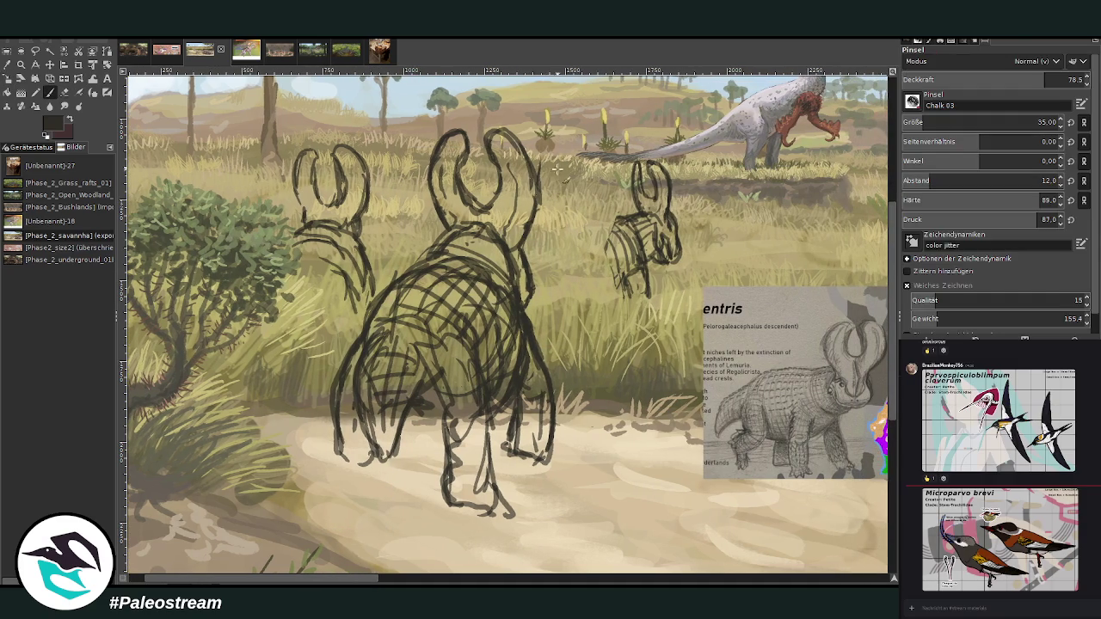
{"action": "mouse_move", "coordinate": [619, 217]}
{"action": "left_mouse_down"}
{"action": "mouse_move", "coordinate": [576, 225]}
{"action": "mouse_move", "coordinate": [567, 243]}
{"action": "mouse_move", "coordinate": [624, 249]}
{"action": "mouse_move", "coordinate": [590, 231]}
{"action": "mouse_move", "coordinate": [559, 263]}
{"action": "mouse_move", "coordinate": [559, 303]}
{"action": "left_mouse_up"}
{"action": "mouse_move", "coordinate": [599, 249]}
{"action": "left_mouse_down"}
{"action": "mouse_move", "coordinate": [566, 274]}
{"action": "mouse_move", "coordinate": [587, 293]}
{"action": "mouse_move", "coordinate": [621, 233]}
{"action": "mouse_move", "coordinate": [554, 263]}
{"action": "left_mouse_up"}
{"action": "left_click_drag", "start_coordinate": [576, 225], "coordinate": [551, 270]}
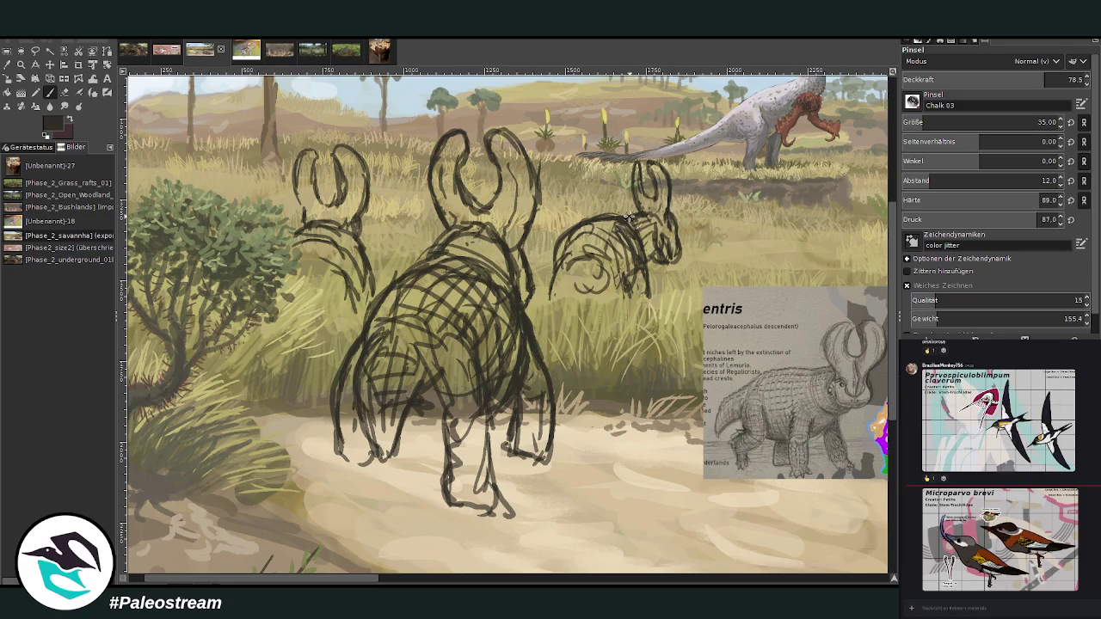
{"action": "mouse_move", "coordinate": [628, 217]}
{"action": "left_mouse_down"}
{"action": "mouse_move", "coordinate": [563, 245]}
{"action": "mouse_move", "coordinate": [555, 291]}
{"action": "left_mouse_up"}
Step: Add faint hatching across the central creature's back
{"action": "mouse_move", "coordinate": [445, 254]}
{"action": "left_mouse_down"}
{"action": "mouse_move", "coordinate": [473, 241]}
{"action": "mouse_move", "coordinate": [490, 275]}
{"action": "mouse_move", "coordinate": [499, 241]}
{"action": "mouse_move", "coordinate": [483, 259]}
{"action": "left_mouse_up"}
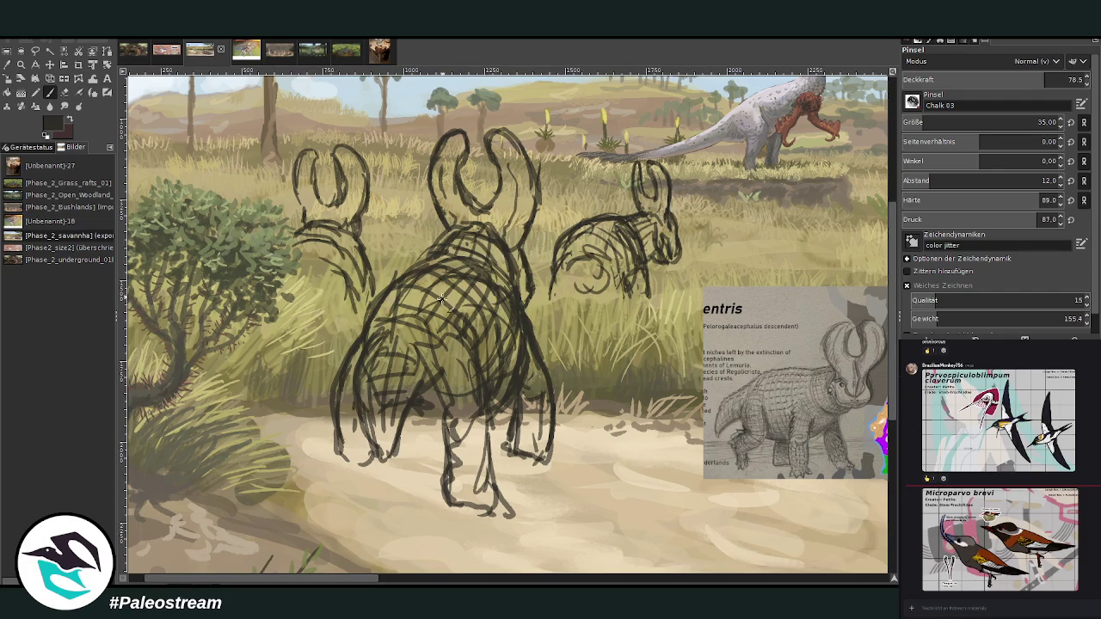
{"action": "mouse_move", "coordinate": [459, 303]}
{"action": "left_mouse_down"}
{"action": "mouse_move", "coordinate": [440, 320]}
{"action": "mouse_move", "coordinate": [451, 284]}
{"action": "mouse_move", "coordinate": [475, 281]}
{"action": "mouse_move", "coordinate": [428, 296]}
{"action": "left_mouse_up"}
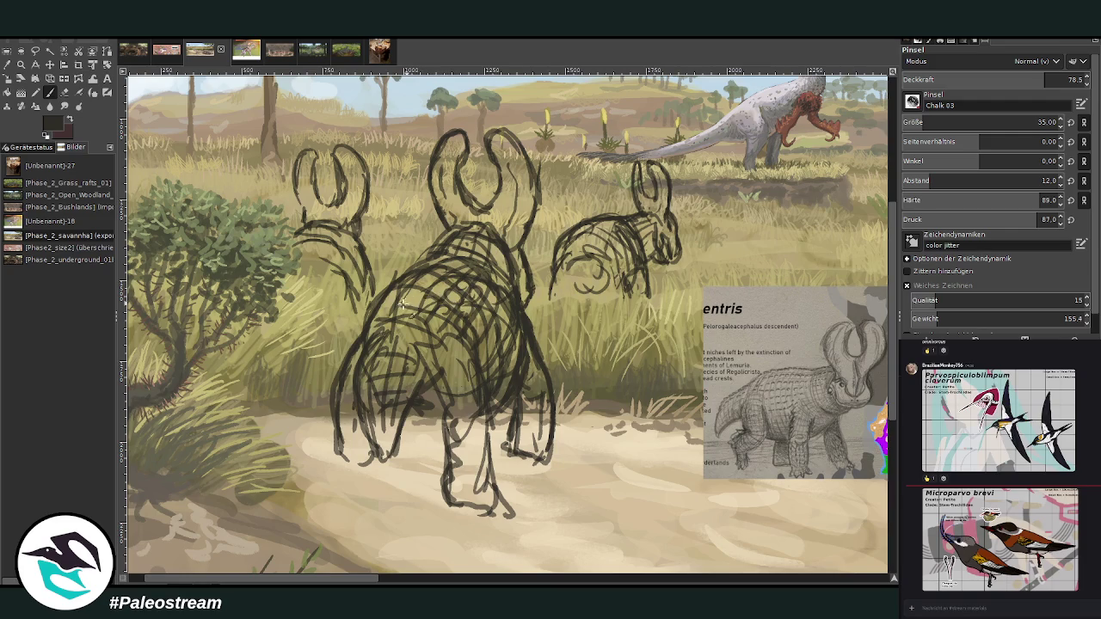
{"action": "left_click", "coordinate": [65, 92]}
{"action": "key", "text": "p"}
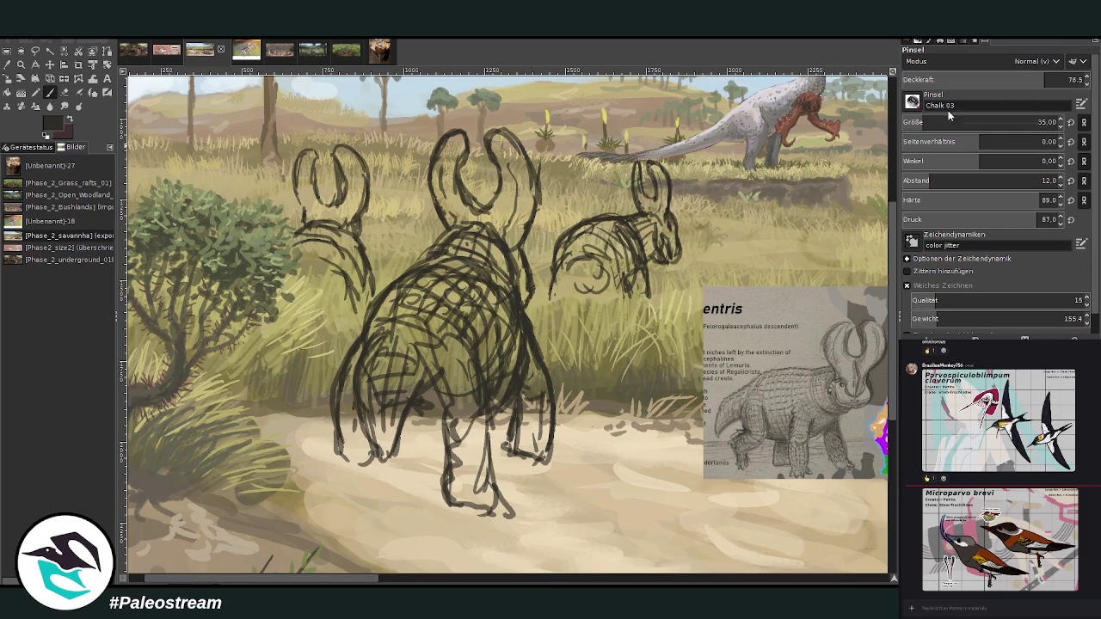
Step: With a larger, more opaque brush, sketch the central creature's legs, feet and flanks
{"action": "left_click_drag", "start_coordinate": [949, 122], "coordinate": [1037, 122]}
{"action": "mouse_move", "coordinate": [465, 491]}
{"action": "left_mouse_down"}
{"action": "mouse_move", "coordinate": [447, 478]}
{"action": "mouse_move", "coordinate": [455, 424]}
{"action": "left_mouse_up"}
{"action": "left_click_drag", "start_coordinate": [465, 492], "coordinate": [485, 511]}
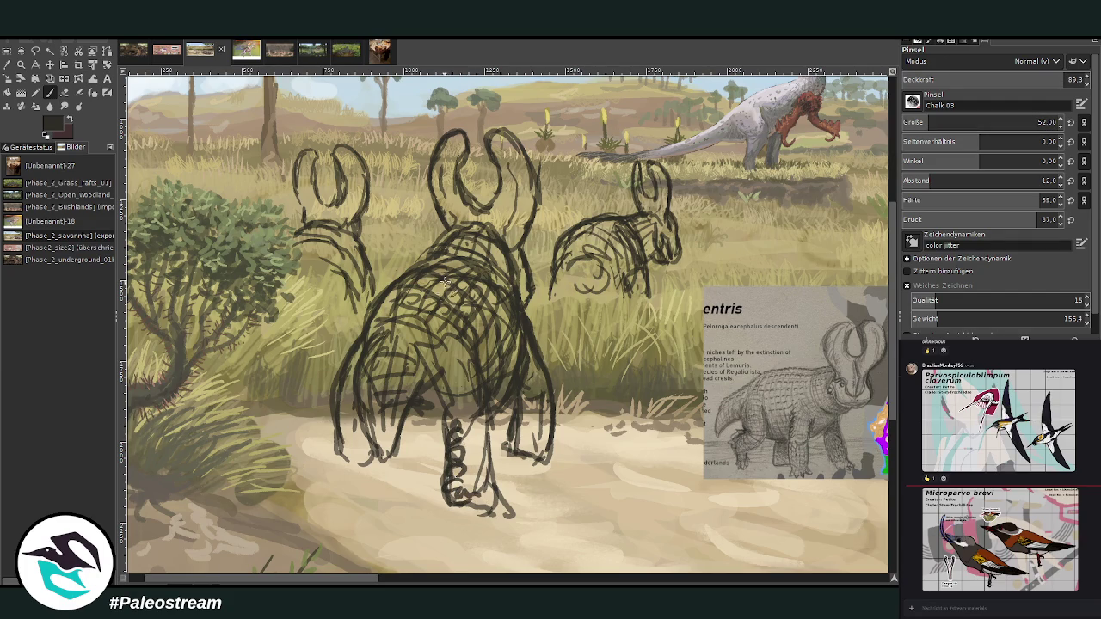
{"action": "left_click_drag", "start_coordinate": [351, 442], "coordinate": [347, 420]}
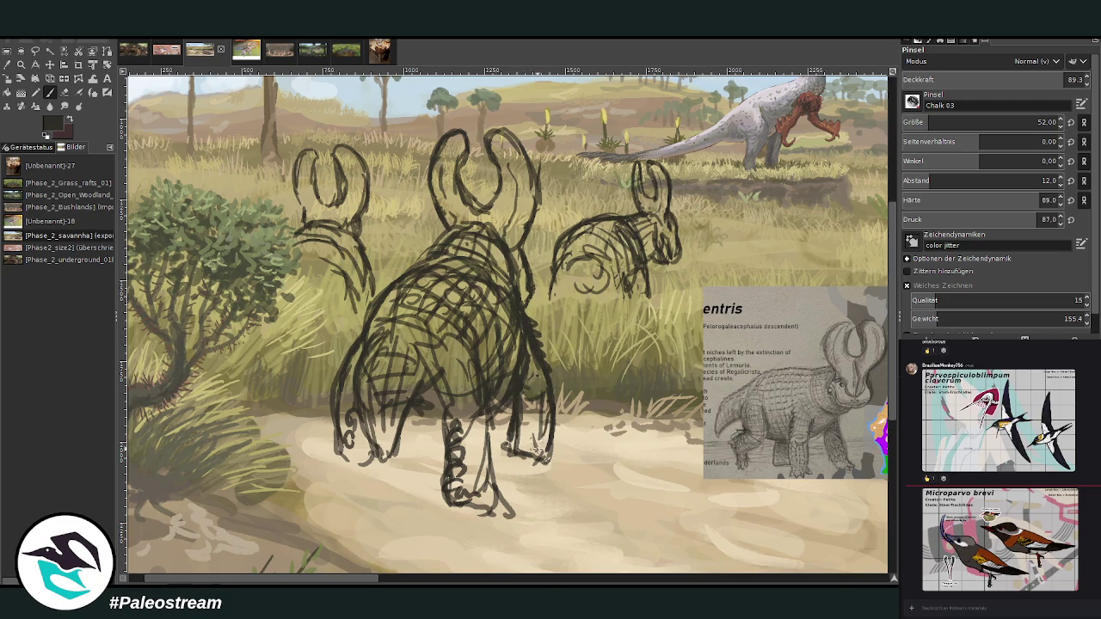
{"action": "left_click_drag", "start_coordinate": [535, 453], "coordinate": [519, 351]}
{"action": "mouse_move", "coordinate": [343, 408]}
{"action": "left_mouse_down"}
{"action": "mouse_move", "coordinate": [362, 328]}
{"action": "mouse_move", "coordinate": [426, 258]}
{"action": "left_mouse_up"}
{"action": "left_click_drag", "start_coordinate": [502, 397], "coordinate": [497, 274]}
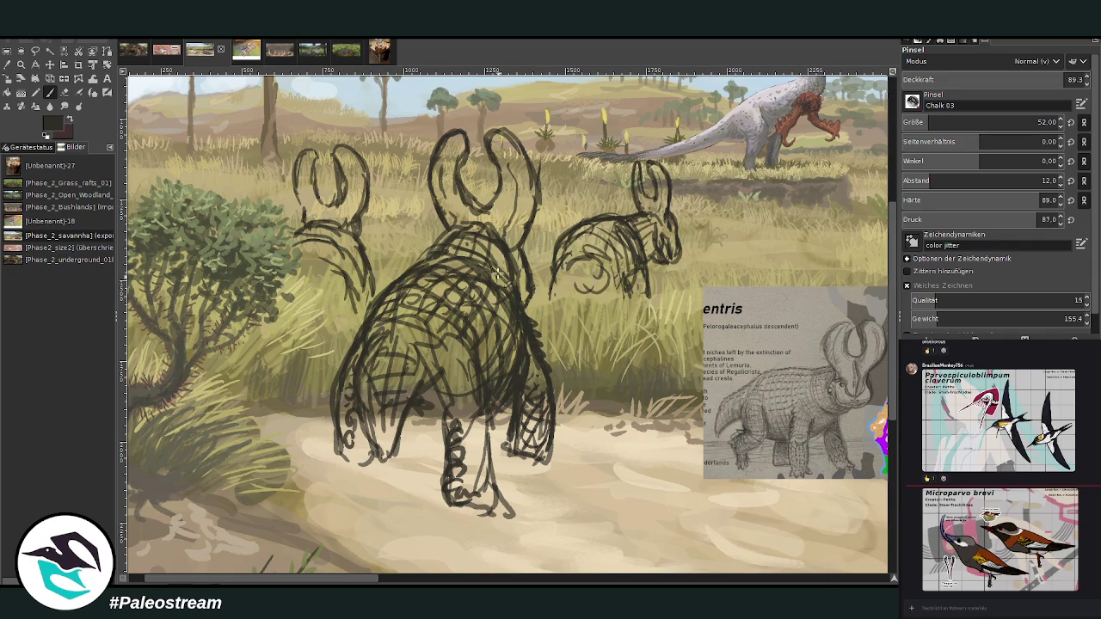
Step: Erase and thin the hatching on the central creature's right hind leg
{"action": "key", "text": "shift+e"}
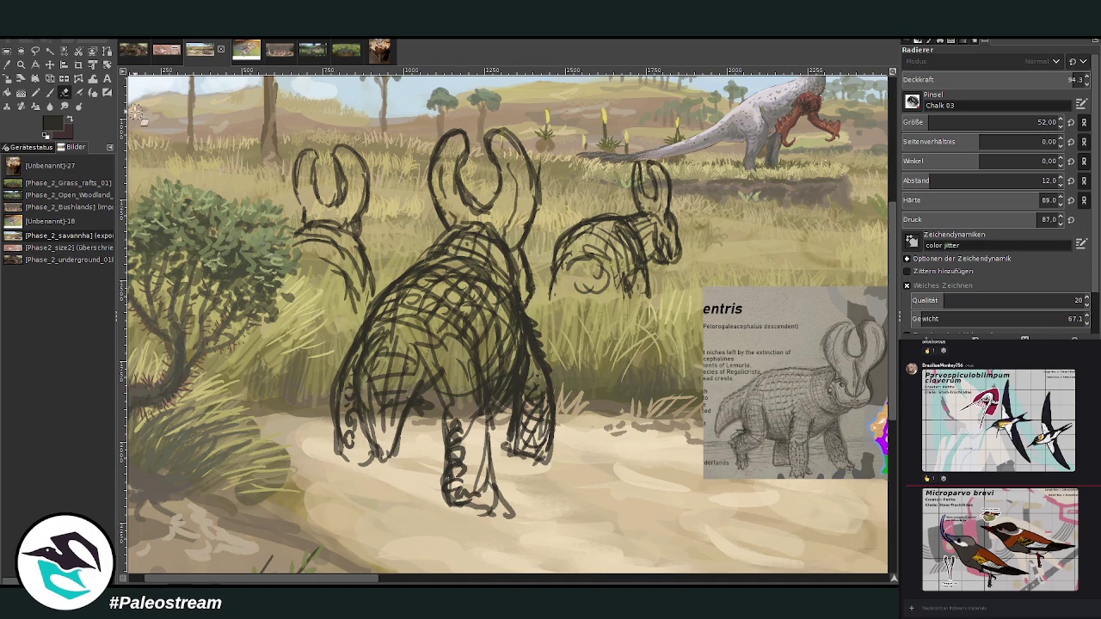
{"action": "mouse_move", "coordinate": [525, 351]}
{"action": "left_mouse_down"}
{"action": "mouse_move", "coordinate": [538, 366]}
{"action": "mouse_move", "coordinate": [528, 395]}
{"action": "mouse_move", "coordinate": [528, 347]}
{"action": "left_mouse_up"}
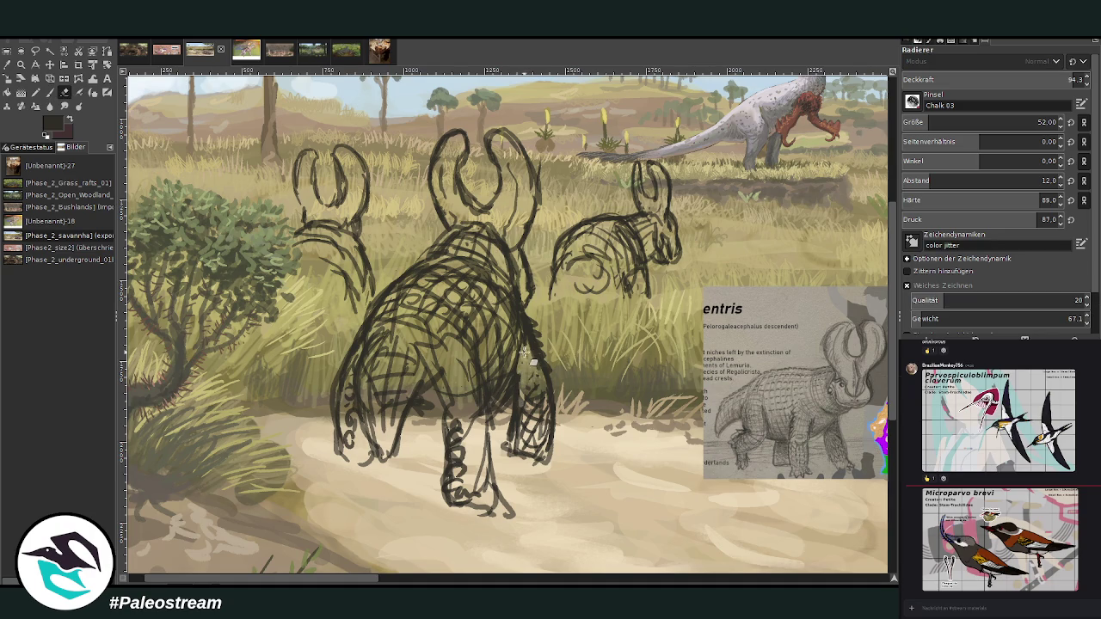
{"action": "mouse_move", "coordinate": [526, 396]}
{"action": "left_mouse_down"}
{"action": "mouse_move", "coordinate": [533, 335]}
{"action": "mouse_move", "coordinate": [521, 310]}
{"action": "left_mouse_up"}
{"action": "key", "text": "p"}
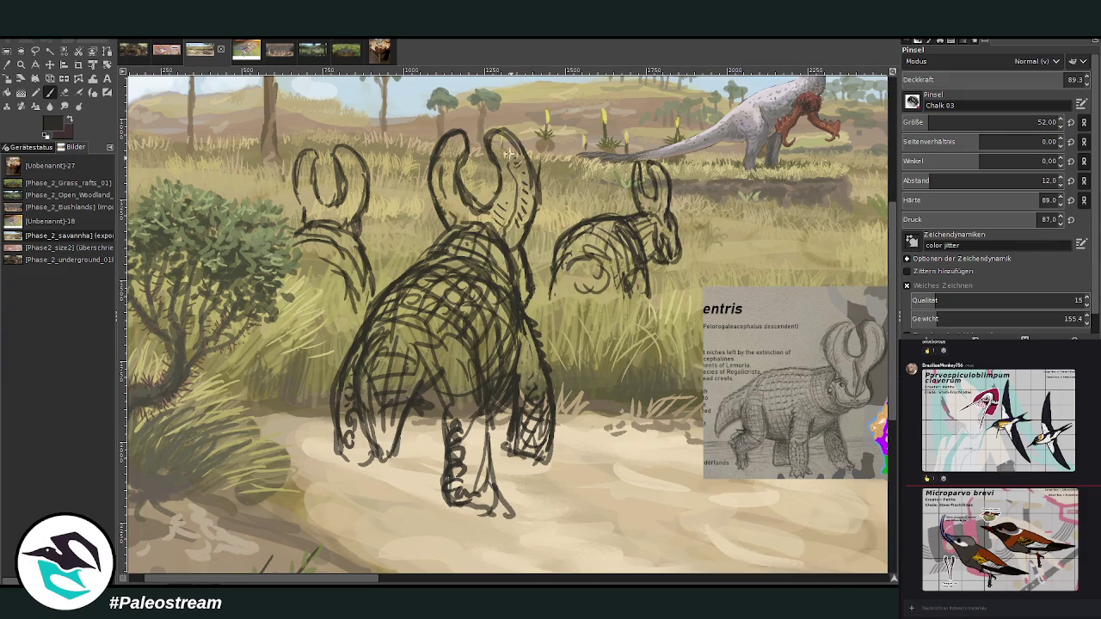
{"action": "scroll", "coordinate": [485, 161], "scroll_direction": "down", "scroll_amount": 2}
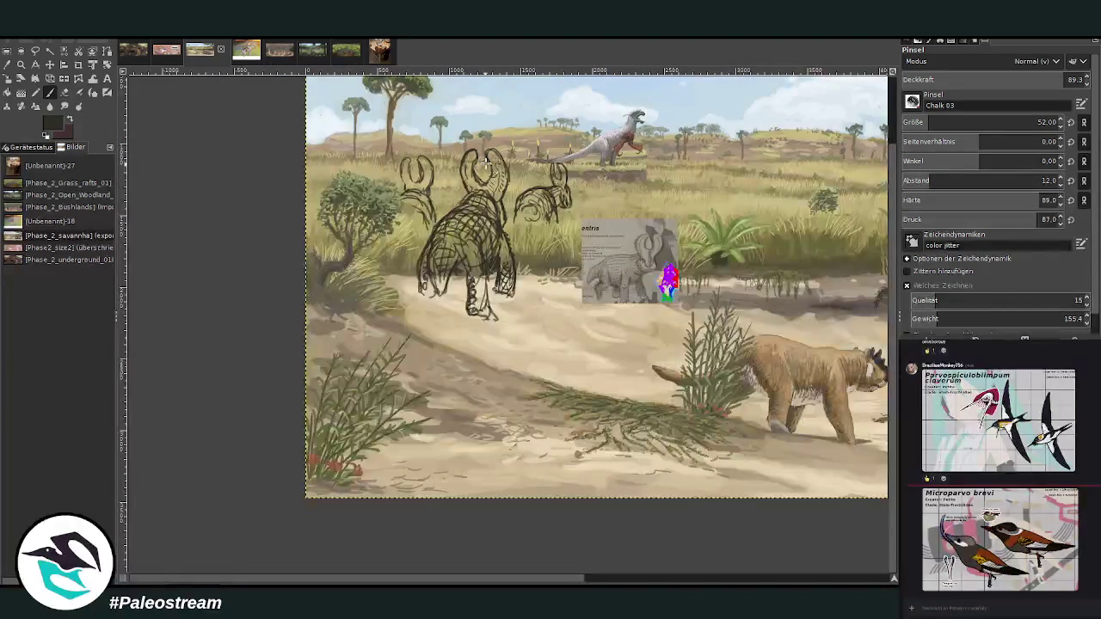
Step: Zoom out to check the full composition, then zoom in on the rightmost background creature
{"action": "scroll", "coordinate": [486, 161], "scroll_direction": "down", "scroll_amount": 1}
{"action": "key", "text": "z"}
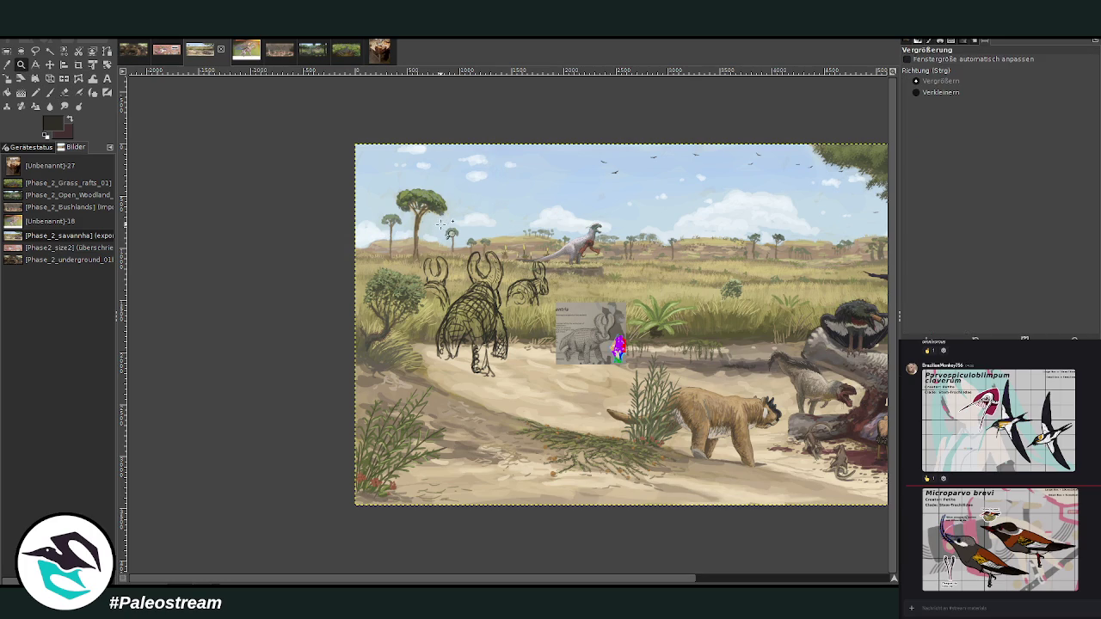
{"action": "scroll", "coordinate": [394, 368], "scroll_direction": "right", "scroll_amount": 5}
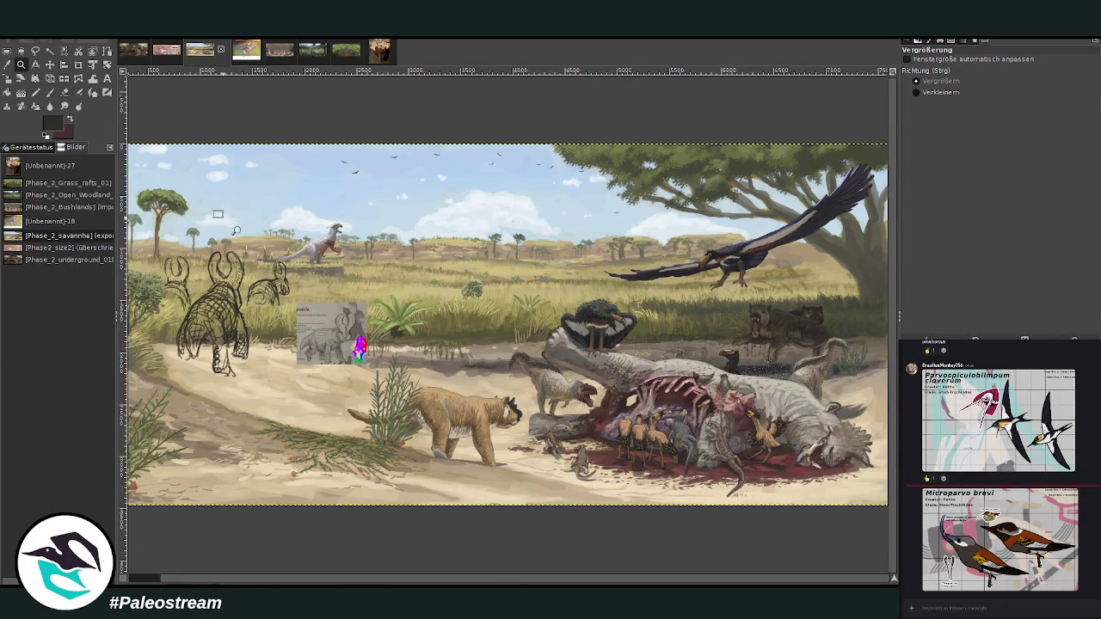
{"action": "left_click_drag", "start_coordinate": [213, 210], "coordinate": [355, 368]}
{"action": "left_click_drag", "start_coordinate": [320, 143], "coordinate": [609, 490]}
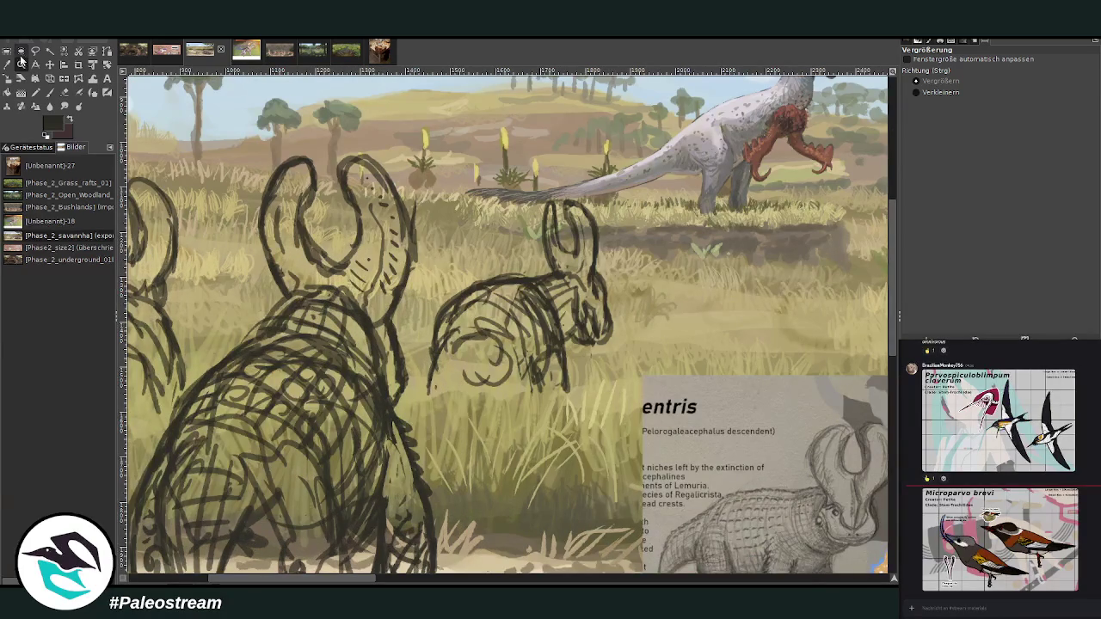
Step: Select the rightmost creature sketch, nudge it slightly upward, and anchor it
{"action": "left_click", "coordinate": [35, 51]}
{"action": "mouse_move", "coordinate": [606, 389]}
{"action": "left_mouse_down"}
{"action": "mouse_move", "coordinate": [462, 273]}
{"action": "mouse_move", "coordinate": [584, 188]}
{"action": "mouse_move", "coordinate": [621, 371]}
{"action": "left_mouse_up"}
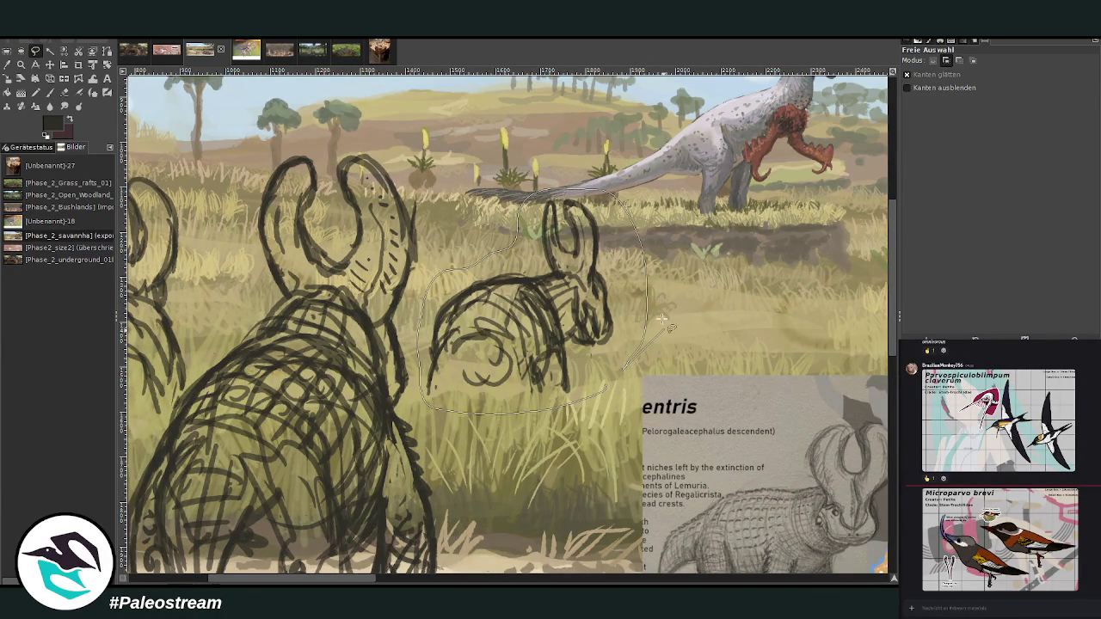
{"action": "key", "text": "Return"}
{"action": "key", "text": "shift+s"}
{"action": "left_click", "coordinate": [542, 329]}
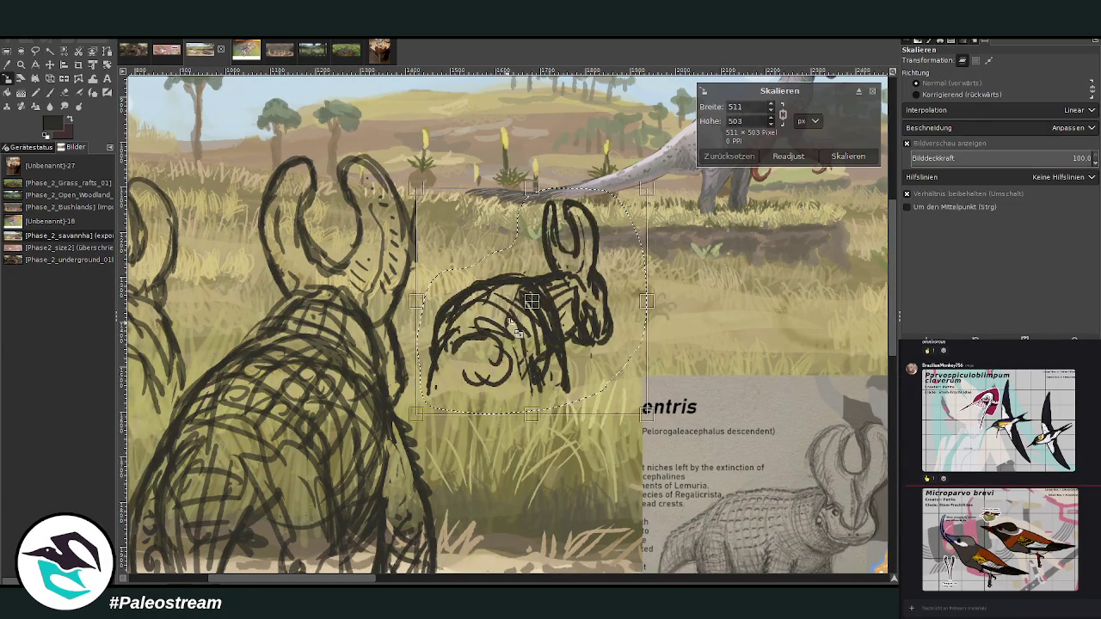
{"action": "left_click_drag", "start_coordinate": [531, 301], "coordinate": [531, 289]}
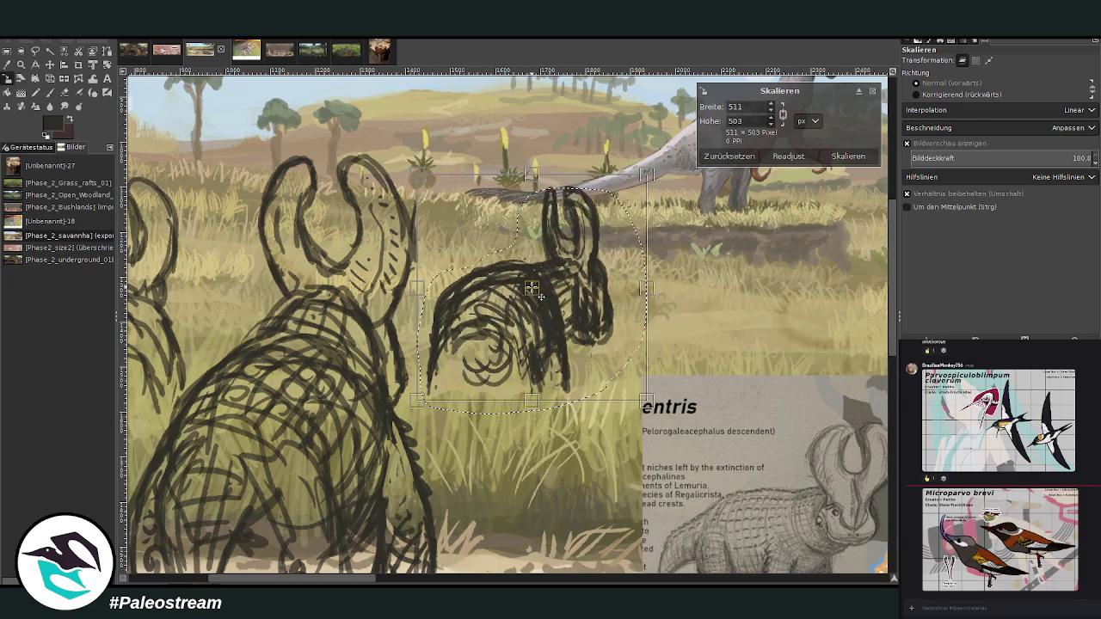
{"action": "key", "text": "Return"}
{"action": "key", "text": "ctrl+h"}
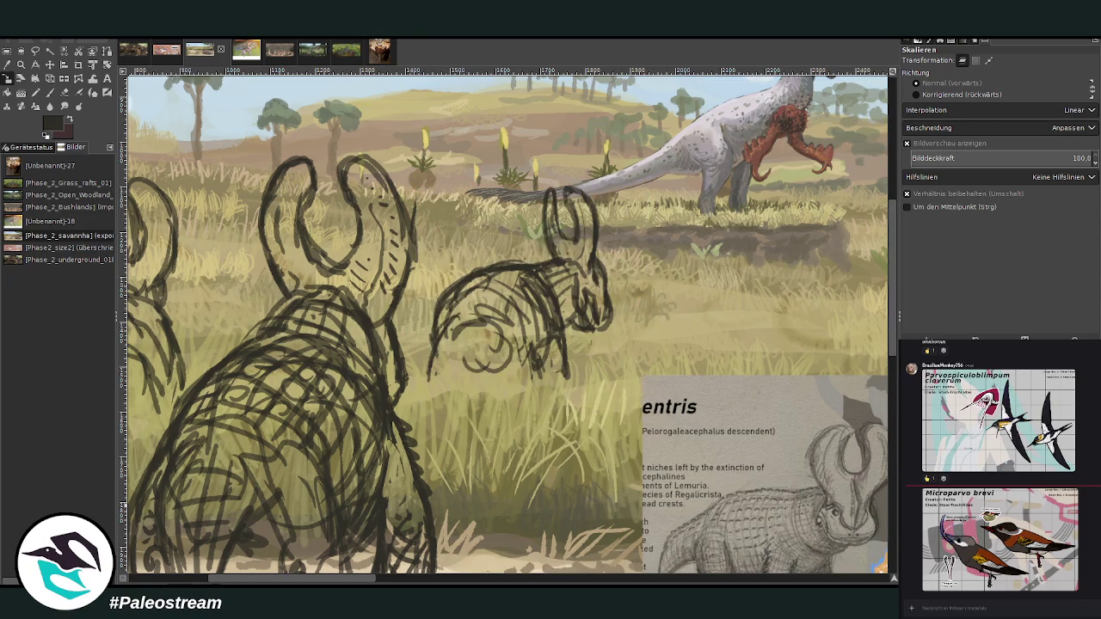
Step: Zoom out to view it in the scene, then zoom back in on the sketches
{"action": "scroll", "coordinate": [451, 231], "scroll_direction": "down", "scroll_amount": 1}
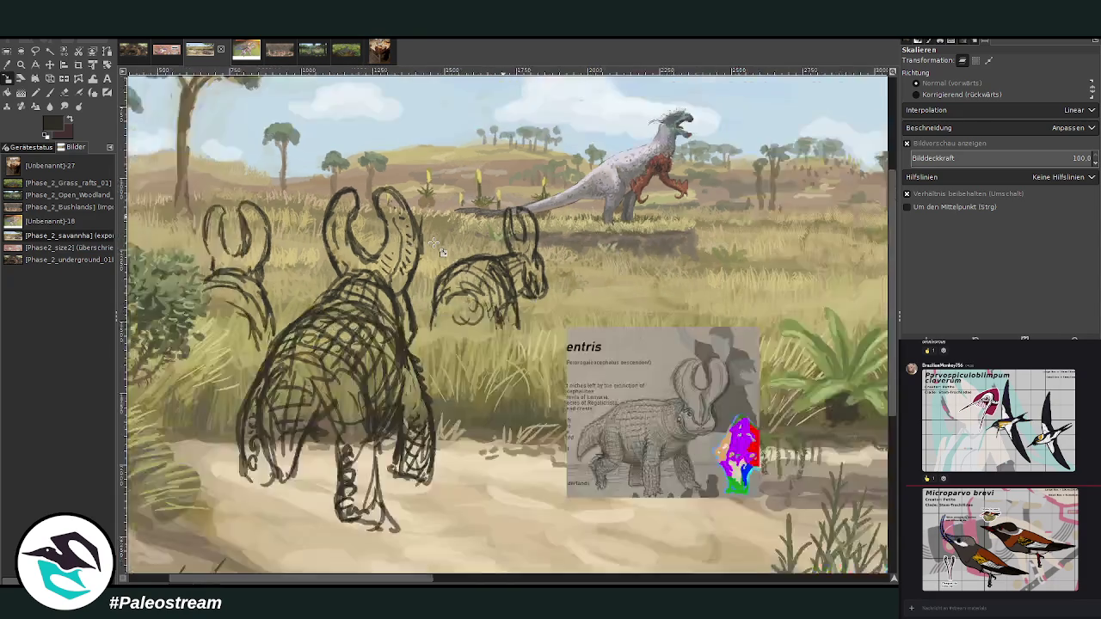
{"action": "scroll", "coordinate": [439, 241], "scroll_direction": "down", "scroll_amount": 1}
{"action": "key", "text": "z"}
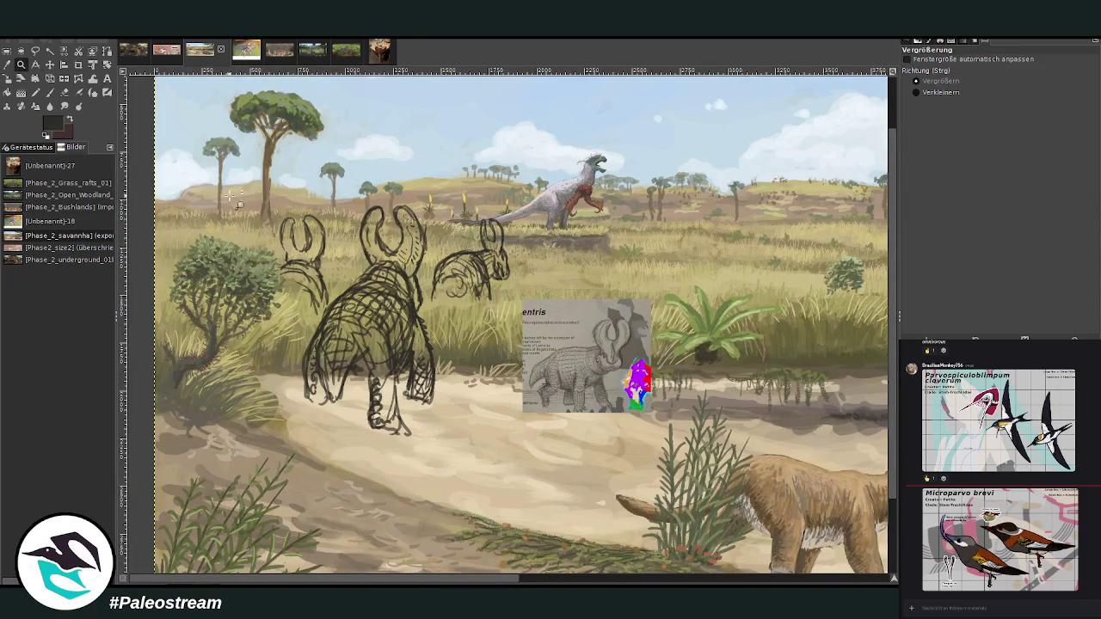
{"action": "left_click_drag", "start_coordinate": [234, 170], "coordinate": [625, 467]}
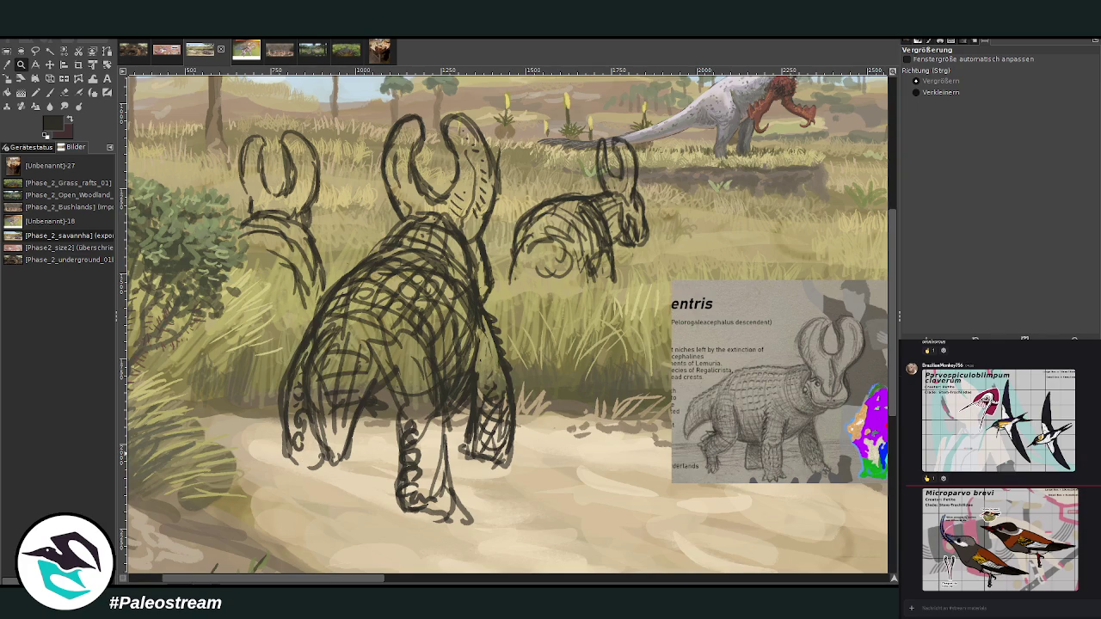
Step: Paint grey-green base at brush size 169 over the central creature's body, legs and horns
{"action": "left_click", "coordinate": [50, 92]}
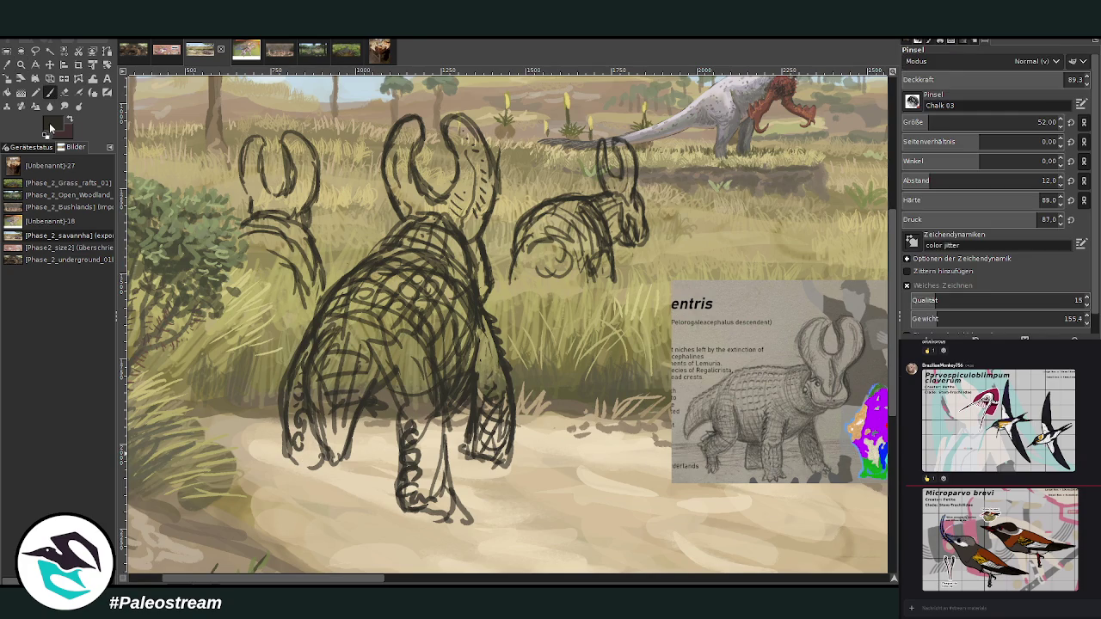
{"action": "left_click", "coordinate": [851, 357], "text": "ctrl"}
{"action": "left_click", "coordinate": [989, 122]}
{"action": "mouse_move", "coordinate": [384, 344]}
{"action": "left_mouse_down"}
{"action": "mouse_move", "coordinate": [379, 287]}
{"action": "mouse_move", "coordinate": [430, 344]}
{"action": "mouse_move", "coordinate": [456, 284]}
{"action": "mouse_move", "coordinate": [438, 240]}
{"action": "mouse_move", "coordinate": [391, 258]}
{"action": "mouse_move", "coordinate": [331, 318]}
{"action": "mouse_move", "coordinate": [330, 400]}
{"action": "mouse_move", "coordinate": [344, 413]}
{"action": "mouse_move", "coordinate": [354, 395]}
{"action": "mouse_move", "coordinate": [397, 387]}
{"action": "mouse_move", "coordinate": [429, 512]}
{"action": "mouse_move", "coordinate": [460, 525]}
{"action": "mouse_move", "coordinate": [404, 275]}
{"action": "left_mouse_up"}
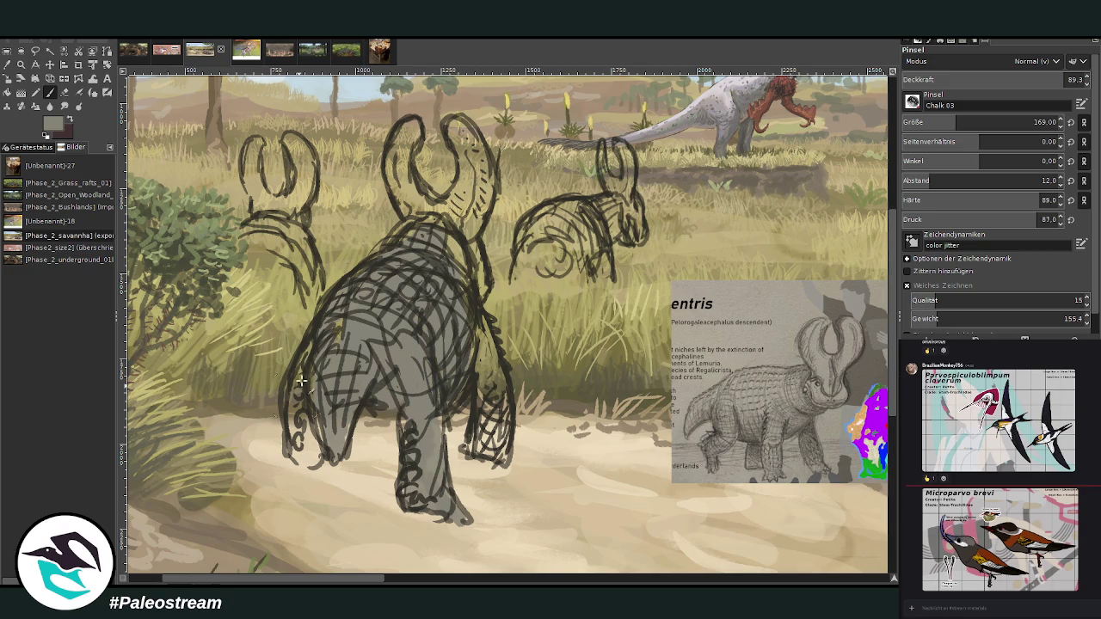
{"action": "mouse_move", "coordinate": [301, 380]}
{"action": "left_mouse_down"}
{"action": "mouse_move", "coordinate": [311, 456]}
{"action": "mouse_move", "coordinate": [298, 387]}
{"action": "mouse_move", "coordinate": [346, 301]}
{"action": "left_mouse_up"}
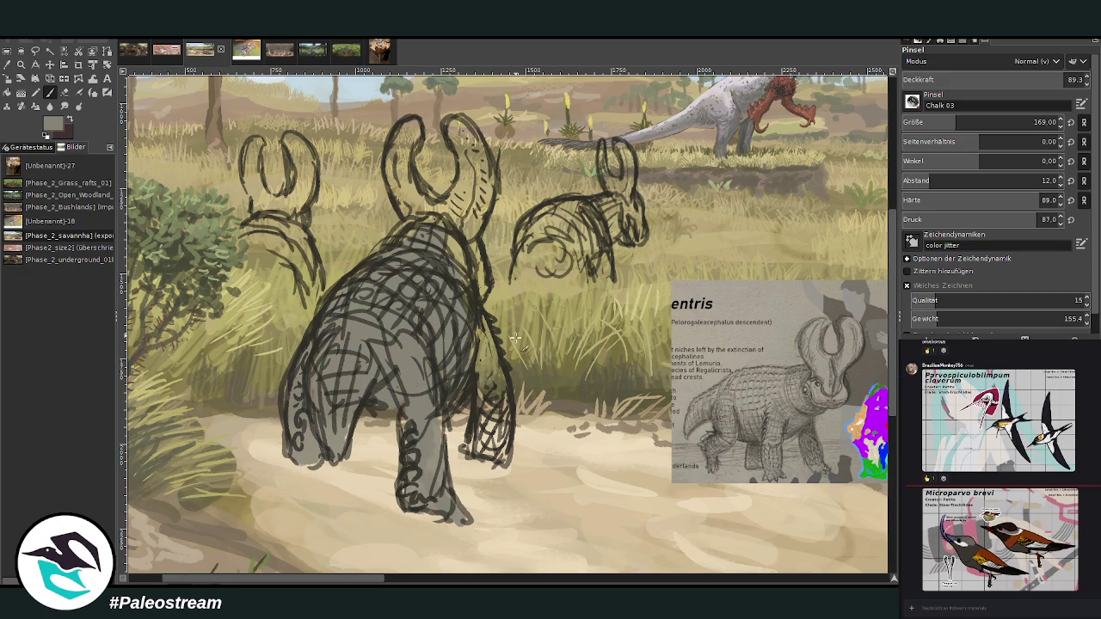
{"action": "mouse_move", "coordinate": [515, 338]}
{"action": "left_mouse_down"}
{"action": "mouse_move", "coordinate": [491, 445]}
{"action": "mouse_move", "coordinate": [475, 451]}
{"action": "mouse_move", "coordinate": [504, 449]}
{"action": "mouse_move", "coordinate": [456, 241]}
{"action": "mouse_move", "coordinate": [477, 284]}
{"action": "mouse_move", "coordinate": [450, 222]}
{"action": "mouse_move", "coordinate": [472, 183]}
{"action": "left_mouse_up"}
{"action": "mouse_move", "coordinate": [426, 222]}
{"action": "left_mouse_down"}
{"action": "mouse_move", "coordinate": [396, 159]}
{"action": "mouse_move", "coordinate": [404, 120]}
{"action": "left_mouse_up"}
{"action": "mouse_move", "coordinate": [461, 184]}
{"action": "left_mouse_down"}
{"action": "mouse_move", "coordinate": [455, 125]}
{"action": "mouse_move", "coordinate": [482, 189]}
{"action": "mouse_move", "coordinate": [469, 241]}
{"action": "mouse_move", "coordinate": [451, 129]}
{"action": "left_mouse_up"}
Step: Fill the two background creatures' heads, necks and bodies with the grey base
{"action": "mouse_move", "coordinate": [293, 205]}
{"action": "left_mouse_down"}
{"action": "mouse_move", "coordinate": [254, 202]}
{"action": "mouse_move", "coordinate": [301, 137]}
{"action": "mouse_move", "coordinate": [288, 211]}
{"action": "mouse_move", "coordinate": [258, 232]}
{"action": "mouse_move", "coordinate": [245, 275]}
{"action": "mouse_move", "coordinate": [310, 295]}
{"action": "mouse_move", "coordinate": [300, 211]}
{"action": "mouse_move", "coordinate": [270, 211]}
{"action": "mouse_move", "coordinate": [252, 232]}
{"action": "left_mouse_up"}
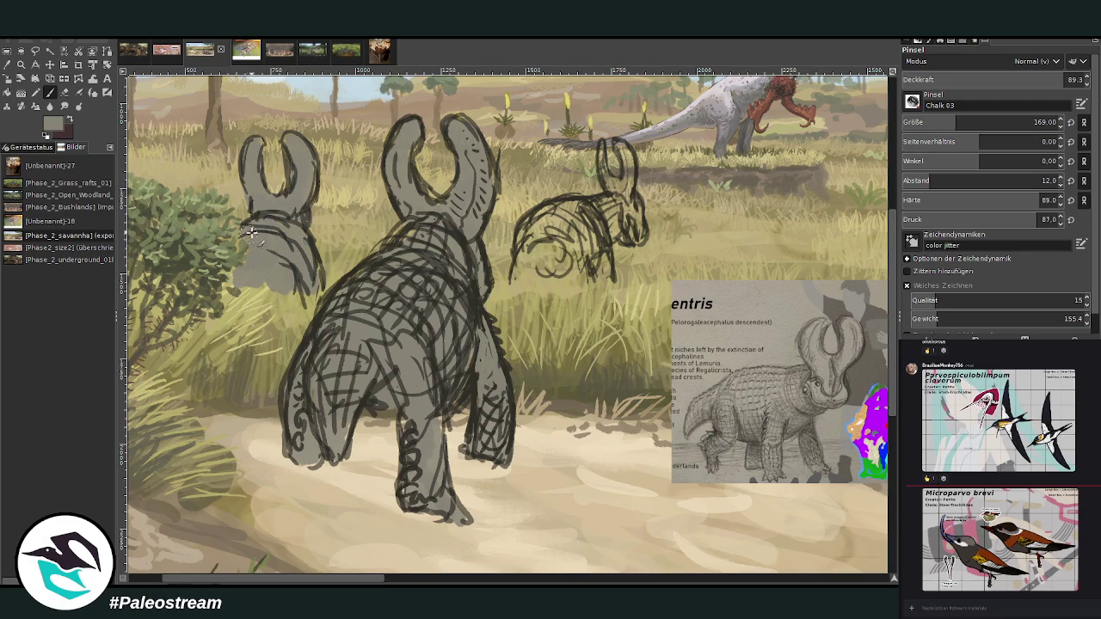
{"action": "left_click_drag", "start_coordinate": [237, 276], "coordinate": [296, 289]}
{"action": "mouse_move", "coordinate": [548, 267]}
{"action": "left_mouse_down"}
{"action": "mouse_move", "coordinate": [525, 258]}
{"action": "mouse_move", "coordinate": [584, 250]}
{"action": "mouse_move", "coordinate": [552, 246]}
{"action": "mouse_move", "coordinate": [526, 228]}
{"action": "mouse_move", "coordinate": [585, 211]}
{"action": "mouse_move", "coordinate": [619, 219]}
{"action": "mouse_move", "coordinate": [627, 237]}
{"action": "mouse_move", "coordinate": [624, 148]}
{"action": "mouse_move", "coordinate": [609, 183]}
{"action": "mouse_move", "coordinate": [599, 143]}
{"action": "left_mouse_up"}
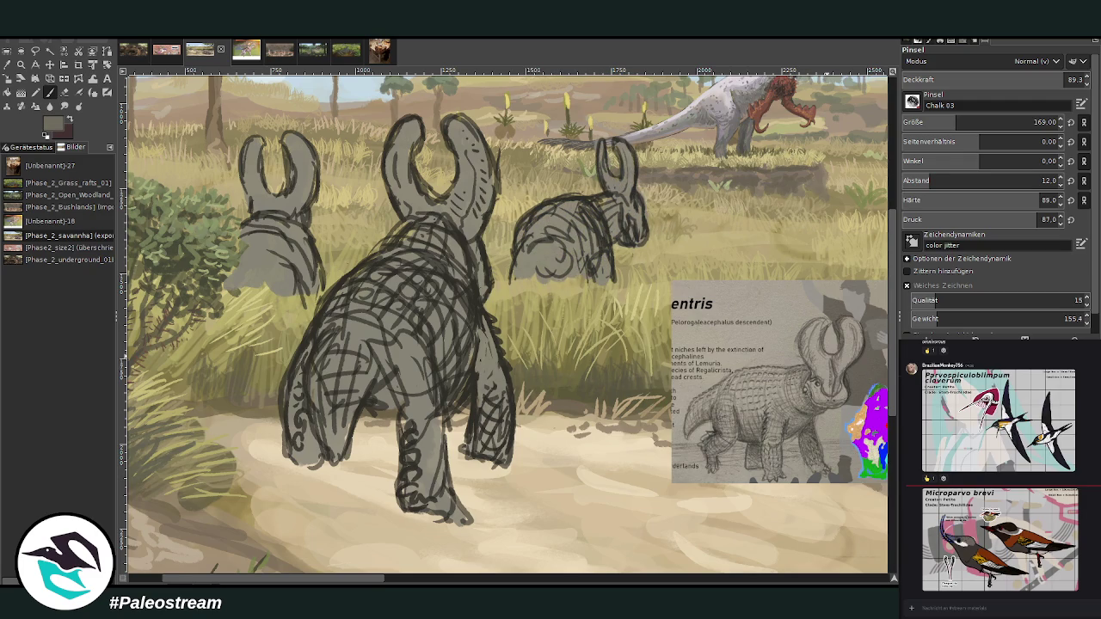
Step: At brush size 76, fill the creatures' horns and heads with grey
{"action": "left_click", "coordinate": [1045, 123]}
{"action": "type", "text": "76"}
{"action": "key", "text": "Return"}
{"action": "mouse_move", "coordinate": [609, 185]}
{"action": "left_mouse_down"}
{"action": "mouse_move", "coordinate": [621, 194]}
{"action": "mouse_move", "coordinate": [625, 141]}
{"action": "mouse_move", "coordinate": [606, 174]}
{"action": "mouse_move", "coordinate": [610, 154]}
{"action": "left_mouse_up"}
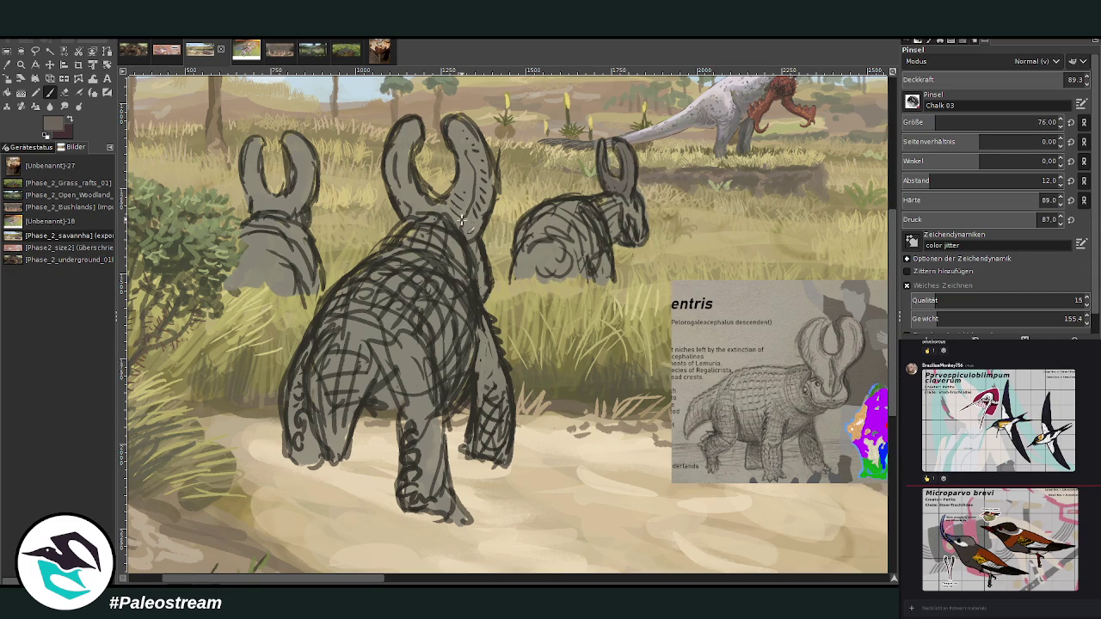
{"action": "mouse_move", "coordinate": [463, 230]}
{"action": "left_mouse_down"}
{"action": "mouse_move", "coordinate": [473, 196]}
{"action": "mouse_move", "coordinate": [471, 182]}
{"action": "mouse_move", "coordinate": [454, 208]}
{"action": "mouse_move", "coordinate": [472, 180]}
{"action": "mouse_move", "coordinate": [460, 129]}
{"action": "mouse_move", "coordinate": [470, 226]}
{"action": "mouse_move", "coordinate": [420, 212]}
{"action": "mouse_move", "coordinate": [404, 185]}
{"action": "mouse_move", "coordinate": [396, 203]}
{"action": "mouse_move", "coordinate": [404, 231]}
{"action": "mouse_move", "coordinate": [406, 207]}
{"action": "mouse_move", "coordinate": [464, 232]}
{"action": "mouse_move", "coordinate": [470, 220]}
{"action": "mouse_move", "coordinate": [459, 251]}
{"action": "left_mouse_up"}
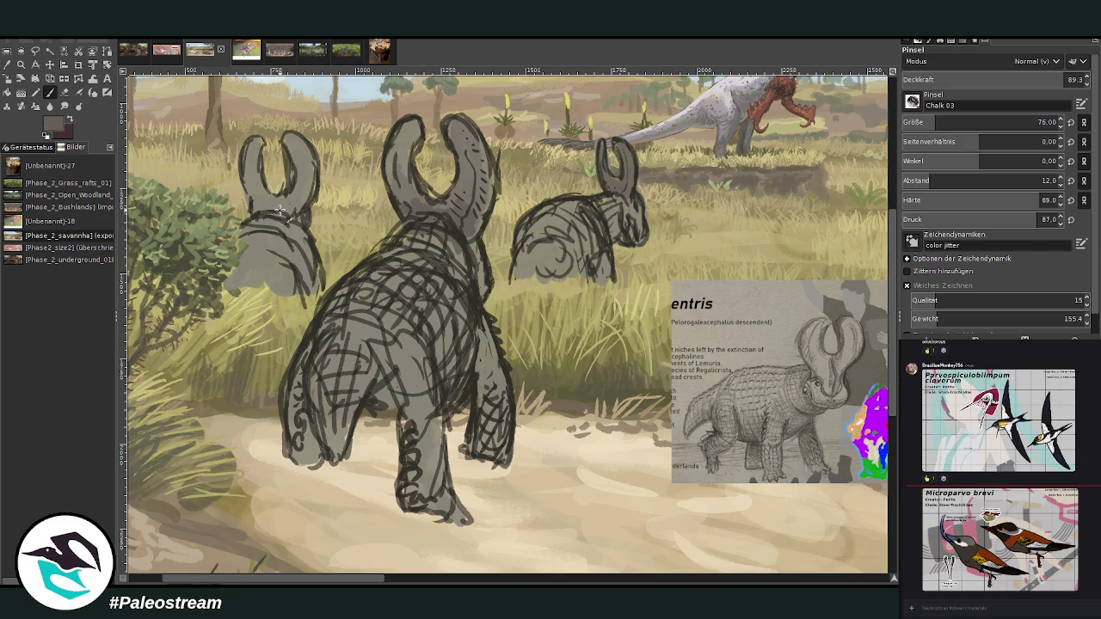
{"action": "mouse_move", "coordinate": [279, 209]}
{"action": "left_mouse_down"}
{"action": "mouse_move", "coordinate": [262, 198]}
{"action": "mouse_move", "coordinate": [256, 146]}
{"action": "mouse_move", "coordinate": [293, 194]}
{"action": "mouse_move", "coordinate": [305, 159]}
{"action": "left_mouse_up"}
Step: Paint grey over the central creature's belly, legs and the right creature's body
{"action": "mouse_move", "coordinate": [438, 376]}
{"action": "left_mouse_down"}
{"action": "mouse_move", "coordinate": [468, 344]}
{"action": "mouse_move", "coordinate": [494, 447]}
{"action": "mouse_move", "coordinate": [480, 336]}
{"action": "left_mouse_up"}
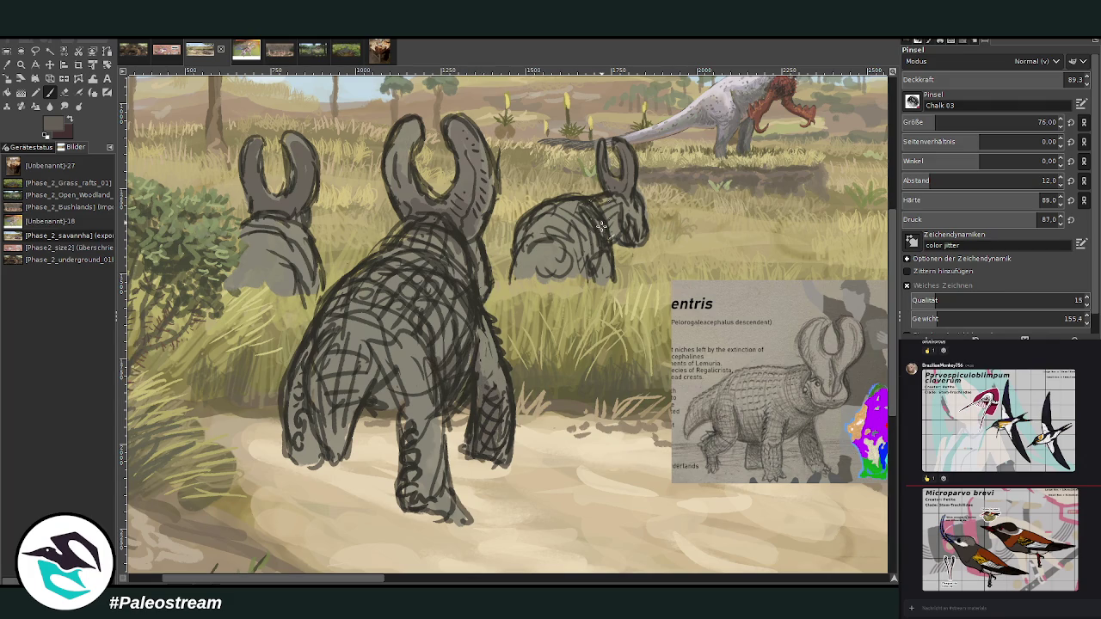
{"action": "mouse_move", "coordinate": [588, 266]}
{"action": "left_mouse_down"}
{"action": "mouse_move", "coordinate": [602, 284]}
{"action": "mouse_move", "coordinate": [617, 219]}
{"action": "left_mouse_up"}
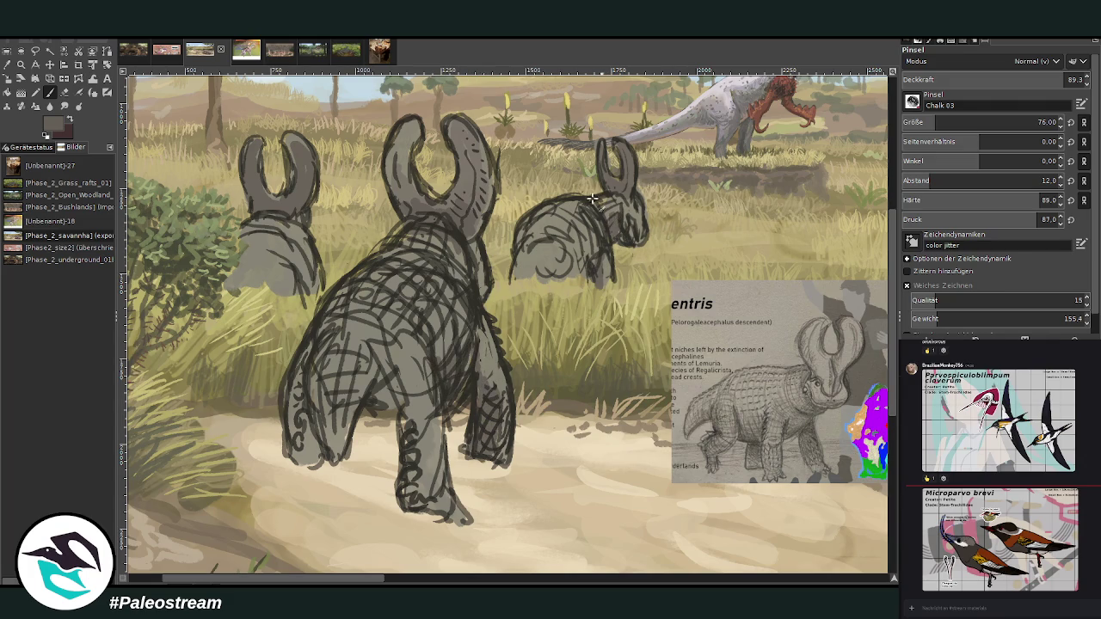
{"action": "mouse_move", "coordinate": [367, 400]}
{"action": "left_mouse_down"}
{"action": "mouse_move", "coordinate": [405, 435]}
{"action": "mouse_move", "coordinate": [409, 488]}
{"action": "mouse_move", "coordinate": [386, 385]}
{"action": "left_mouse_up"}
{"action": "mouse_move", "coordinate": [315, 420]}
{"action": "left_mouse_down"}
{"action": "mouse_move", "coordinate": [317, 370]}
{"action": "mouse_move", "coordinate": [308, 455]}
{"action": "mouse_move", "coordinate": [300, 404]}
{"action": "left_mouse_up"}
Step: At 60.6 opacity, paint faint lighter grey over the central torso and back, resizing the brush to 59
{"action": "left_click_drag", "start_coordinate": [941, 123], "coordinate": [968, 122]}
{"action": "left_click_drag", "start_coordinate": [1049, 79], "coordinate": [1011, 79]}
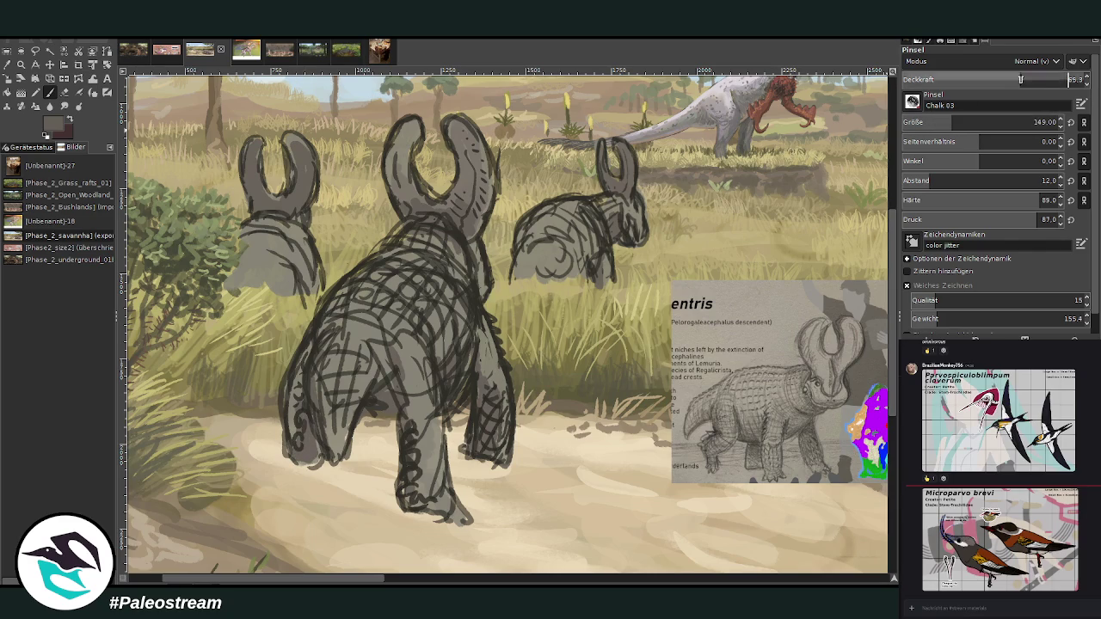
{"action": "left_click_drag", "start_coordinate": [438, 324], "coordinate": [460, 340]}
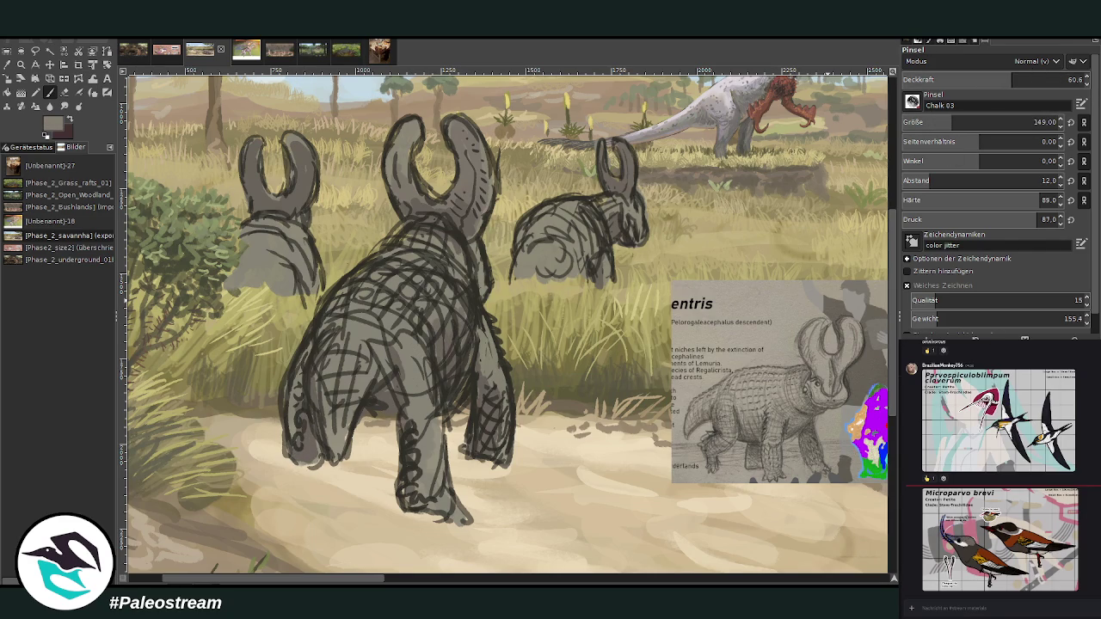
{"action": "mouse_move", "coordinate": [333, 349]}
{"action": "left_mouse_down"}
{"action": "mouse_move", "coordinate": [363, 274]}
{"action": "mouse_move", "coordinate": [334, 301]}
{"action": "left_mouse_up"}
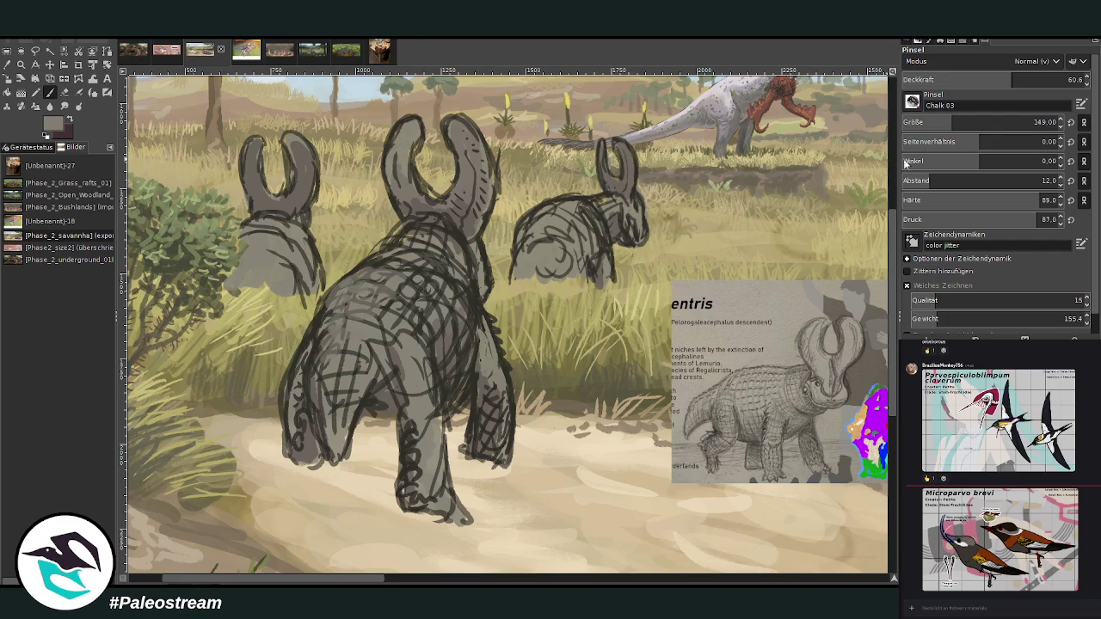
{"action": "left_click", "coordinate": [980, 122]}
{"action": "left_click_drag", "start_coordinate": [378, 270], "coordinate": [421, 246]}
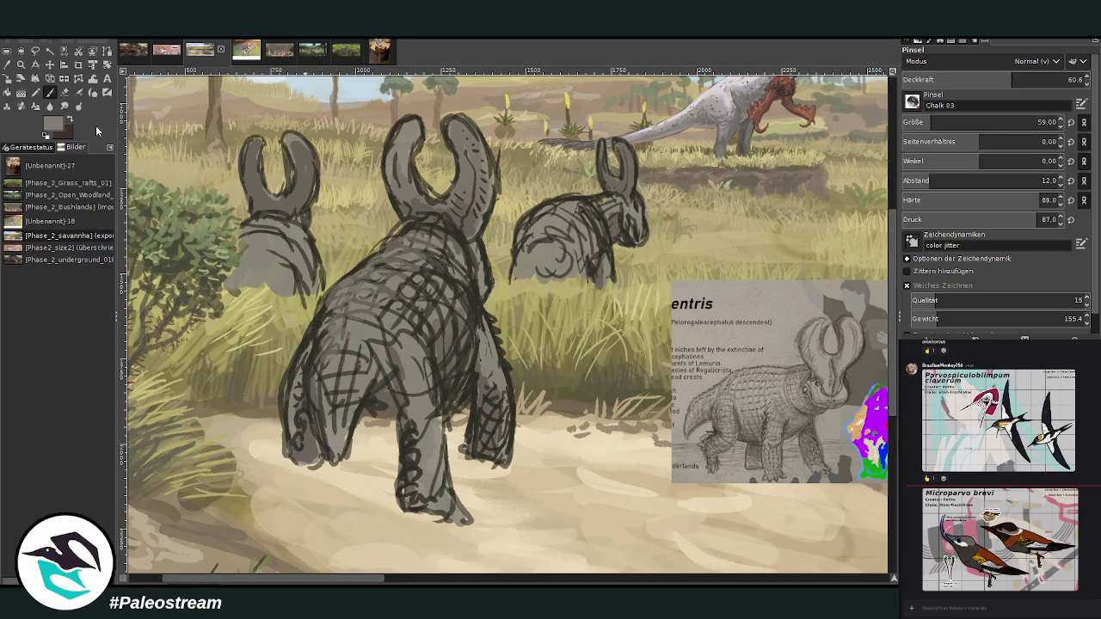
Step: With a lighter grass colour, highlight the central creature's back, hip and left horn edge
{"action": "left_click", "coordinate": [756, 200], "text": "ctrl"}
{"action": "mouse_move", "coordinate": [376, 321]}
{"action": "left_mouse_down"}
{"action": "mouse_move", "coordinate": [413, 363]}
{"action": "mouse_move", "coordinate": [431, 309]}
{"action": "mouse_move", "coordinate": [494, 347]}
{"action": "left_mouse_up"}
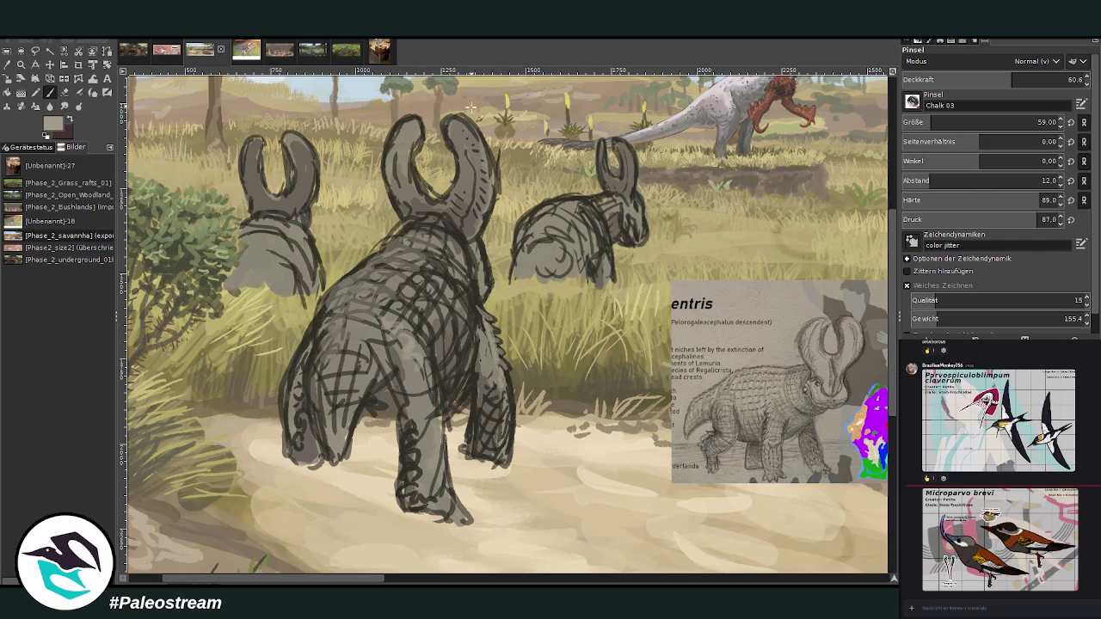
{"action": "left_click_drag", "start_coordinate": [423, 198], "coordinate": [408, 167]}
{"action": "left_click", "coordinate": [855, 329], "text": "ctrl"}
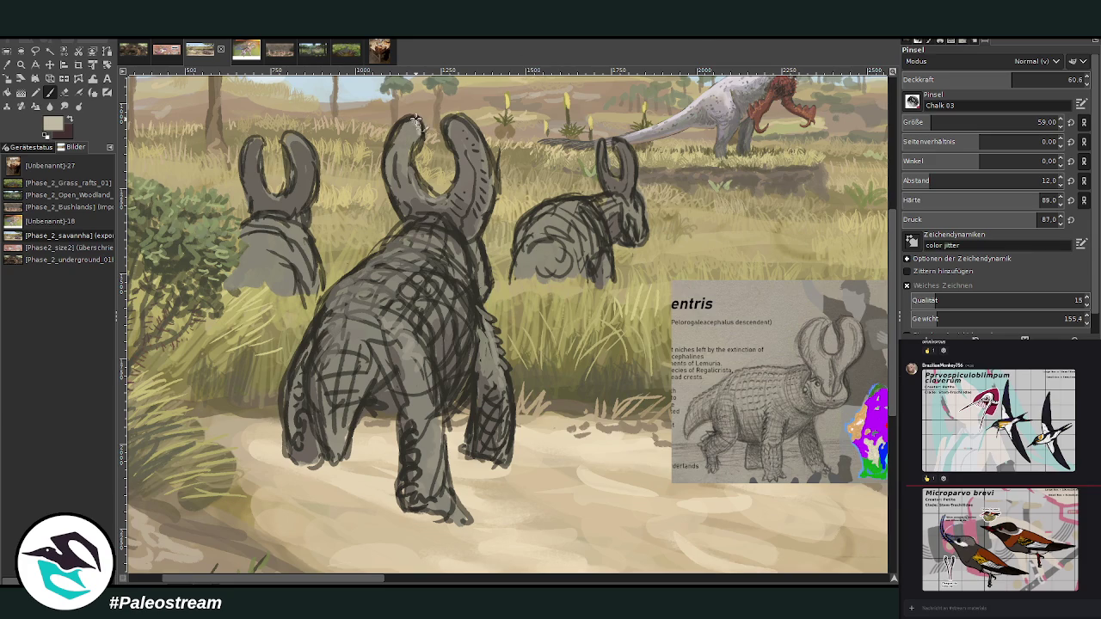
Step: At 83 opacity, brighten the horn tips and the left and middle animals' necks and backs
{"action": "key", "text": "Up"}
{"action": "key", "text": "Up"}
{"action": "key", "text": "Up"}
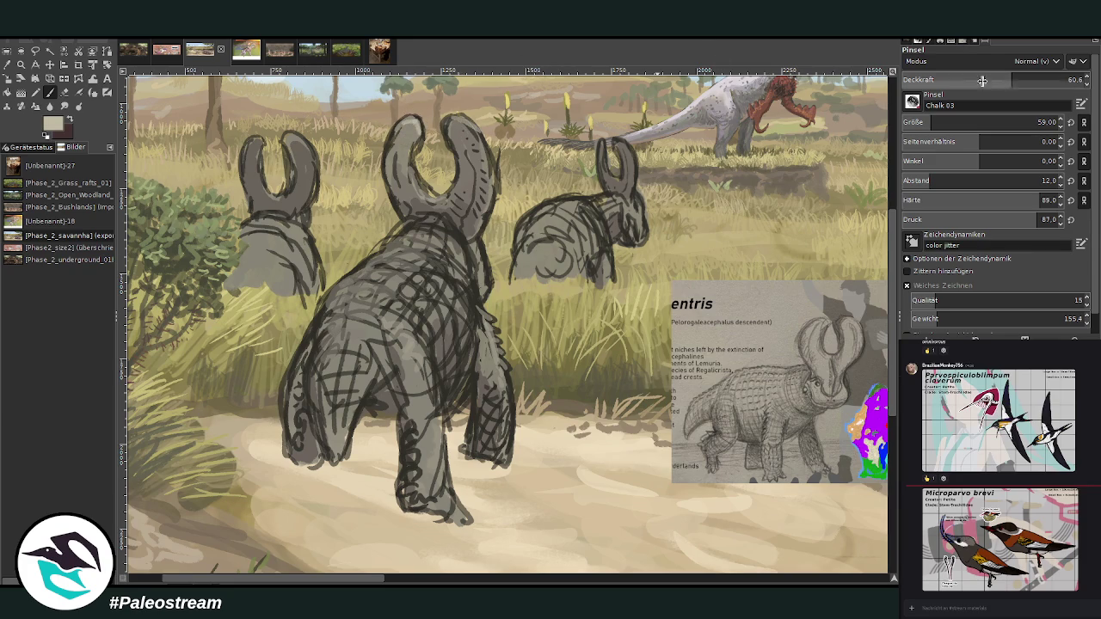
{"action": "left_click_drag", "start_coordinate": [462, 127], "coordinate": [396, 128]}
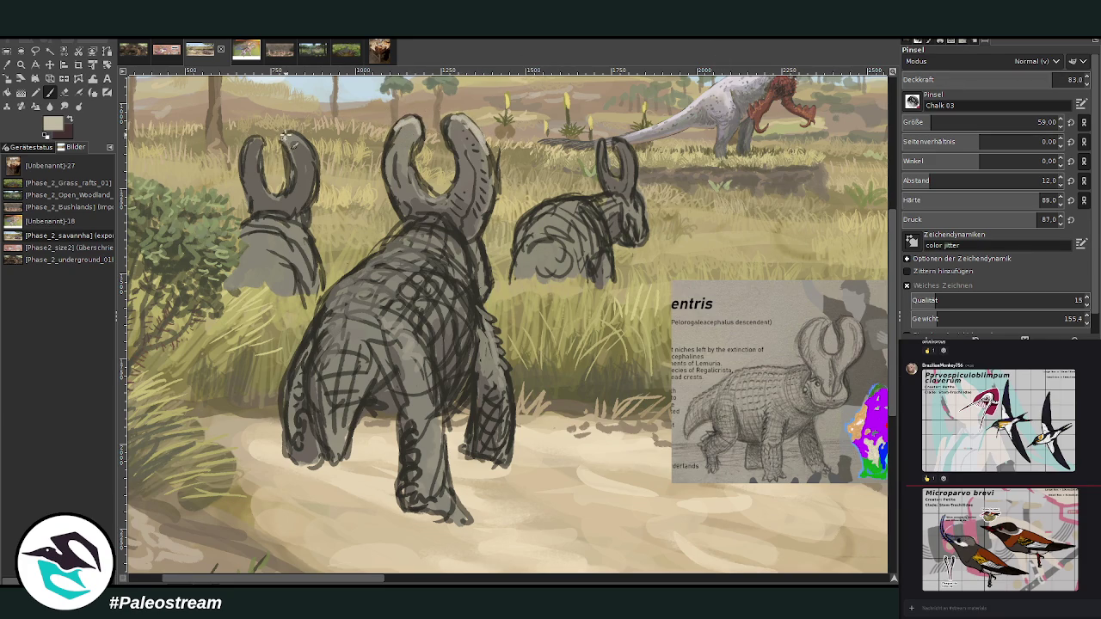
{"action": "left_click_drag", "start_coordinate": [305, 140], "coordinate": [306, 165]}
{"action": "mouse_move", "coordinate": [273, 229]}
{"action": "left_mouse_down"}
{"action": "mouse_move", "coordinate": [252, 222]}
{"action": "mouse_move", "coordinate": [273, 237]}
{"action": "mouse_move", "coordinate": [245, 246]}
{"action": "mouse_move", "coordinate": [258, 233]}
{"action": "mouse_move", "coordinate": [266, 252]}
{"action": "left_mouse_up"}
{"action": "mouse_move", "coordinate": [554, 243]}
{"action": "left_mouse_down"}
{"action": "mouse_move", "coordinate": [526, 242]}
{"action": "mouse_move", "coordinate": [535, 220]}
{"action": "left_mouse_up"}
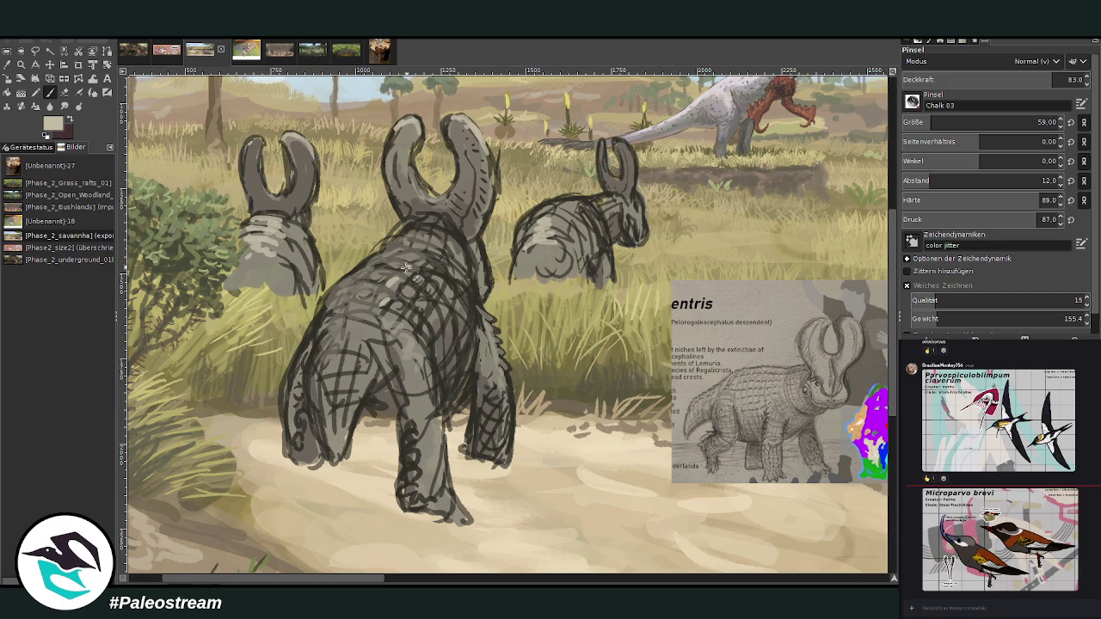
Step: At 55.2 opacity, add light chalk strokes across the middle animal's back and front leg
{"action": "left_click_drag", "start_coordinate": [1025, 79], "coordinate": [997, 79]}
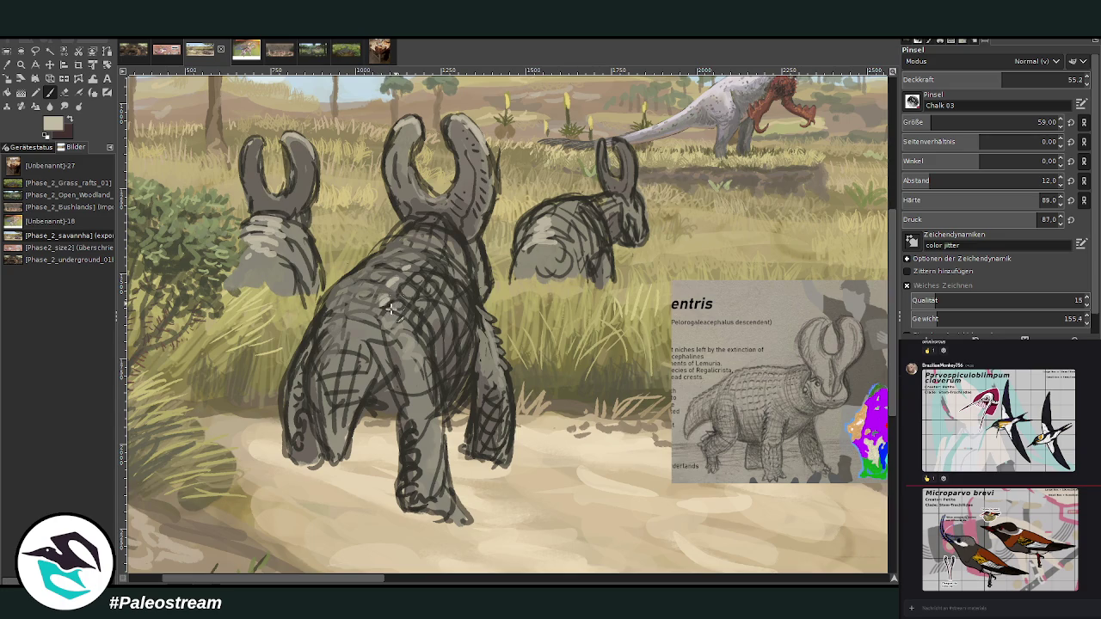
{"action": "mouse_move", "coordinate": [388, 301]}
{"action": "left_mouse_down"}
{"action": "mouse_move", "coordinate": [421, 286]}
{"action": "mouse_move", "coordinate": [409, 313]}
{"action": "mouse_move", "coordinate": [442, 276]}
{"action": "left_mouse_up"}
{"action": "left_click_drag", "start_coordinate": [449, 310], "coordinate": [439, 330]}
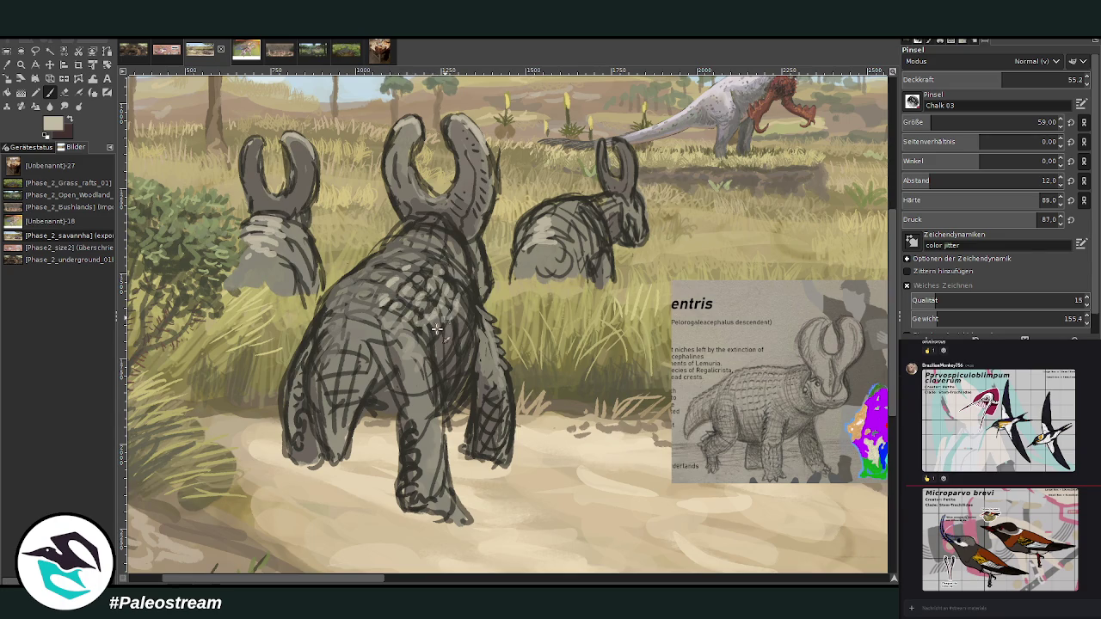
{"action": "mouse_move", "coordinate": [392, 263]}
{"action": "left_mouse_down"}
{"action": "mouse_move", "coordinate": [402, 275]}
{"action": "mouse_move", "coordinate": [359, 296]}
{"action": "mouse_move", "coordinate": [355, 273]}
{"action": "mouse_move", "coordinate": [323, 310]}
{"action": "mouse_move", "coordinate": [346, 344]}
{"action": "mouse_move", "coordinate": [331, 362]}
{"action": "mouse_move", "coordinate": [353, 372]}
{"action": "mouse_move", "coordinate": [361, 325]}
{"action": "mouse_move", "coordinate": [376, 322]}
{"action": "mouse_move", "coordinate": [397, 348]}
{"action": "mouse_move", "coordinate": [407, 337]}
{"action": "left_mouse_up"}
{"action": "mouse_move", "coordinate": [414, 453]}
{"action": "left_mouse_down"}
{"action": "mouse_move", "coordinate": [424, 486]}
{"action": "mouse_move", "coordinate": [454, 501]}
{"action": "mouse_move", "coordinate": [436, 465]}
{"action": "left_mouse_up"}
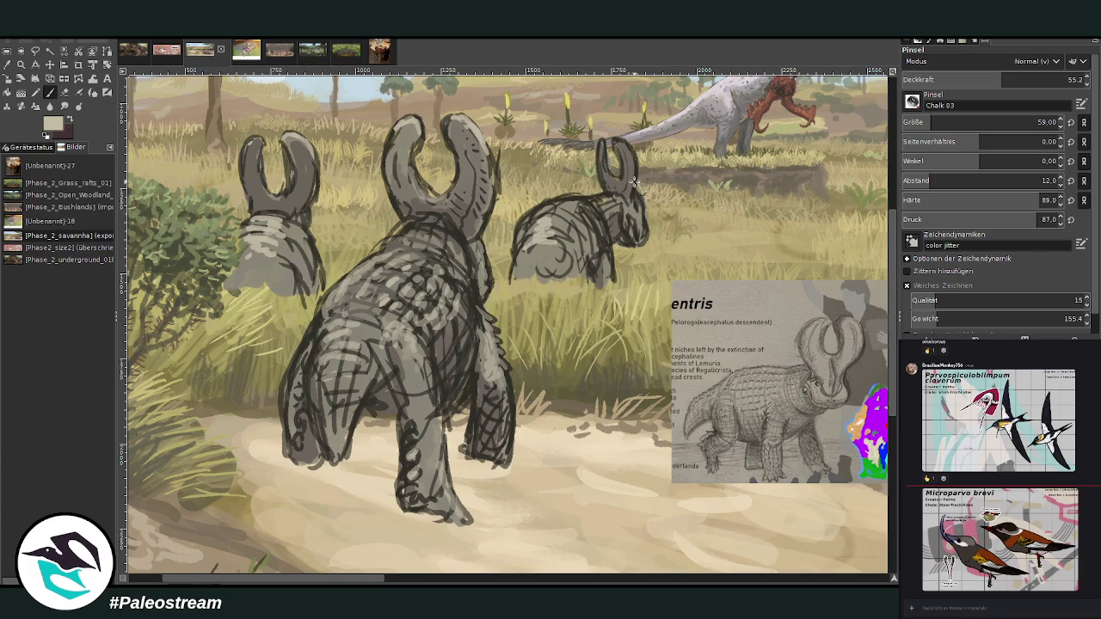
Step: Lighten the back creature's body and head using slightly darker sampled tones
{"action": "left_click_drag", "start_coordinate": [594, 201], "coordinate": [557, 222]}
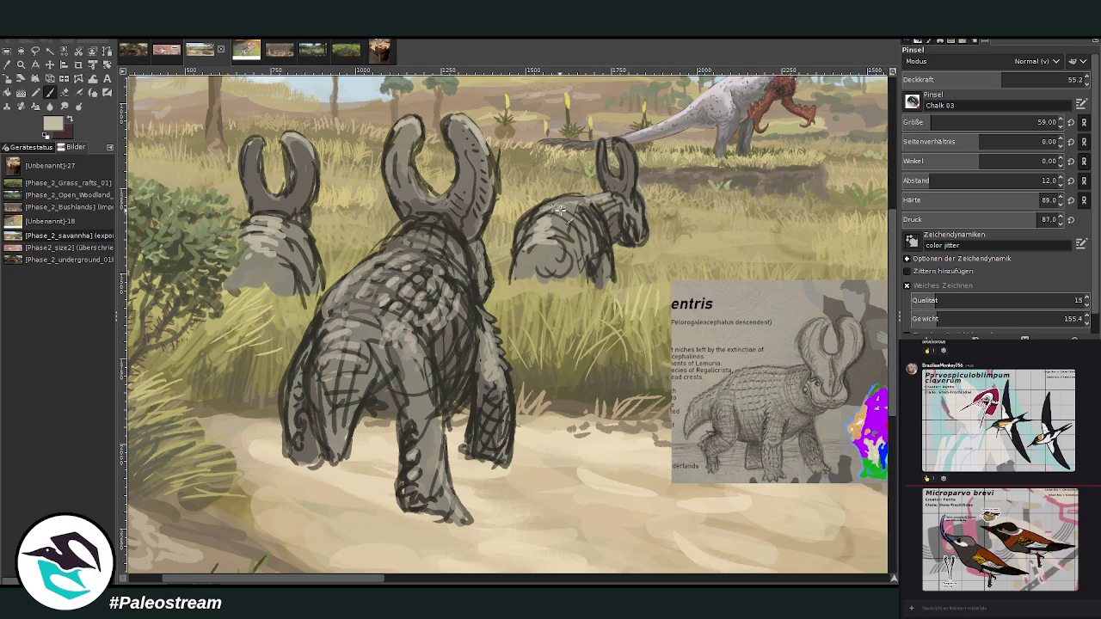
{"action": "left_click", "coordinate": [843, 267], "text": "ctrl"}
{"action": "mouse_move", "coordinate": [559, 213]}
{"action": "left_mouse_down"}
{"action": "mouse_move", "coordinate": [592, 239]}
{"action": "mouse_move", "coordinate": [610, 215]}
{"action": "mouse_move", "coordinate": [573, 203]}
{"action": "mouse_move", "coordinate": [527, 221]}
{"action": "mouse_move", "coordinate": [520, 248]}
{"action": "mouse_move", "coordinate": [594, 225]}
{"action": "mouse_move", "coordinate": [542, 251]}
{"action": "mouse_move", "coordinate": [548, 263]}
{"action": "mouse_move", "coordinate": [522, 273]}
{"action": "mouse_move", "coordinate": [532, 282]}
{"action": "mouse_move", "coordinate": [519, 276]}
{"action": "mouse_move", "coordinate": [575, 267]}
{"action": "mouse_move", "coordinate": [580, 279]}
{"action": "mouse_move", "coordinate": [636, 194]}
{"action": "left_mouse_up"}
{"action": "left_click", "coordinate": [853, 370], "text": "ctrl"}
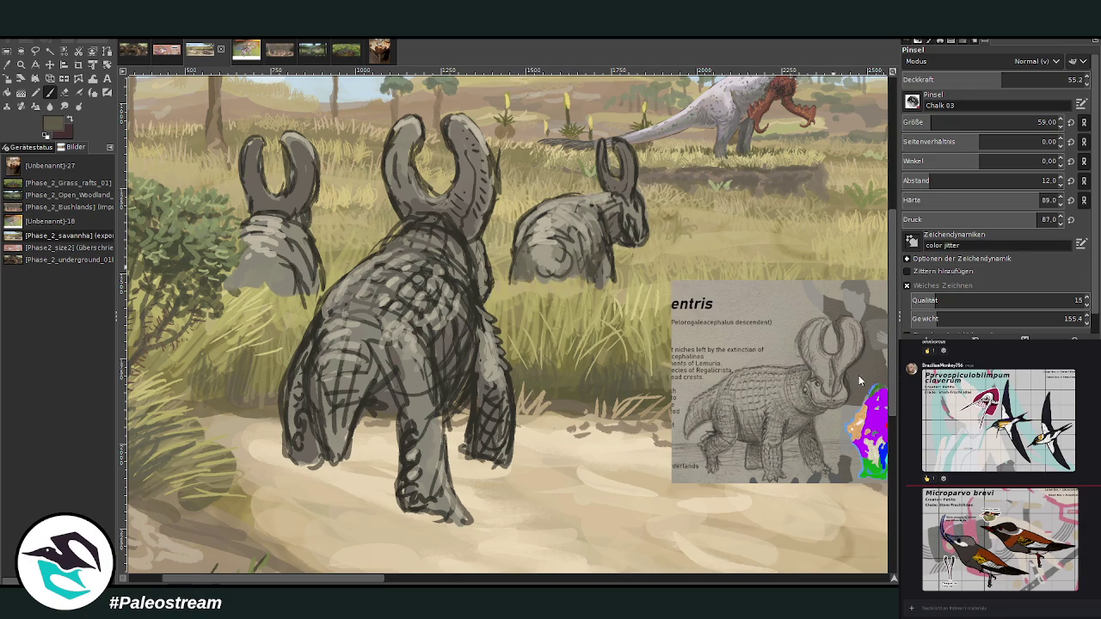
Step: Paint lighter grey over the hind legs and add darker accents on the heads
{"action": "mouse_move", "coordinate": [445, 360]}
{"action": "left_mouse_down"}
{"action": "mouse_move", "coordinate": [464, 331]}
{"action": "mouse_move", "coordinate": [480, 413]}
{"action": "mouse_move", "coordinate": [482, 395]}
{"action": "left_mouse_up"}
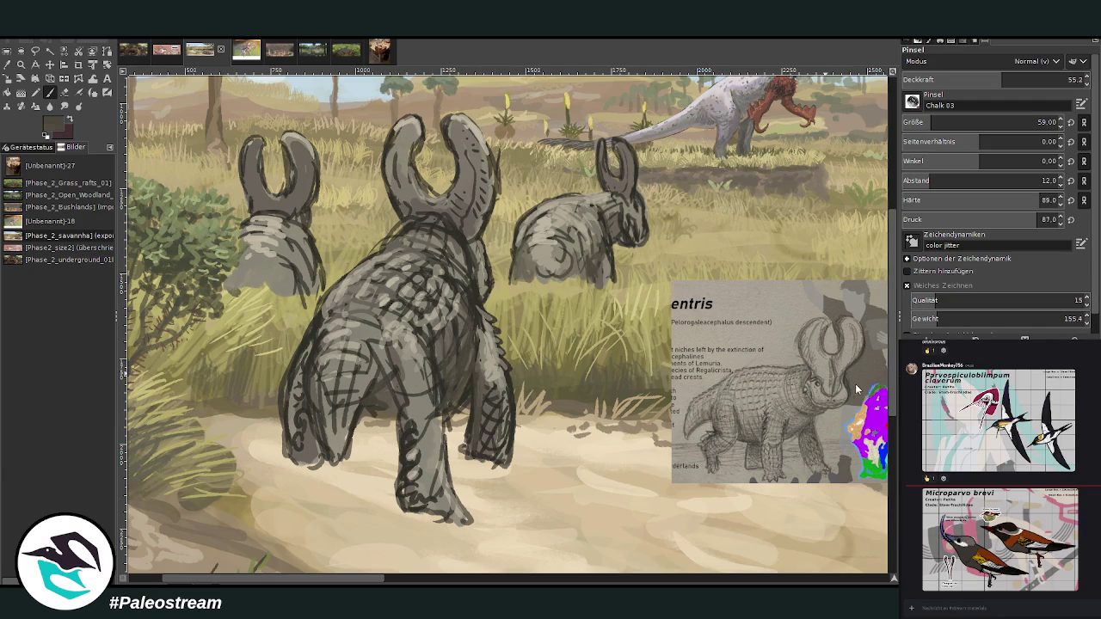
{"action": "mouse_move", "coordinate": [374, 380]}
{"action": "left_mouse_down"}
{"action": "mouse_move", "coordinate": [383, 404]}
{"action": "mouse_move", "coordinate": [378, 378]}
{"action": "mouse_move", "coordinate": [301, 395]}
{"action": "mouse_move", "coordinate": [308, 436]}
{"action": "mouse_move", "coordinate": [288, 454]}
{"action": "left_mouse_up"}
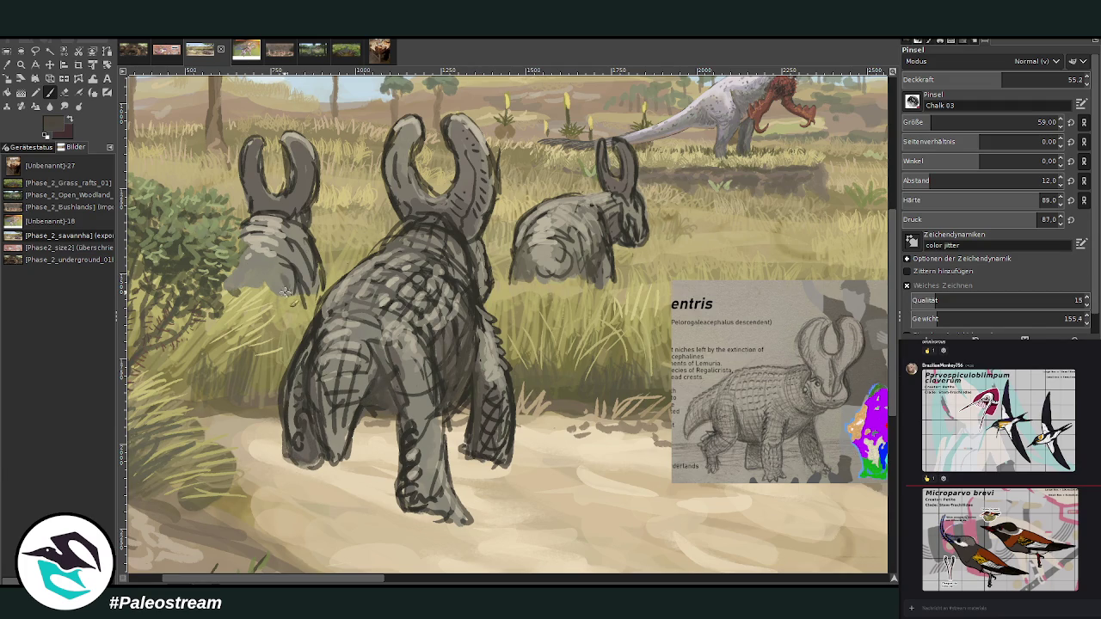
{"action": "left_click_drag", "start_coordinate": [308, 293], "coordinate": [303, 265]}
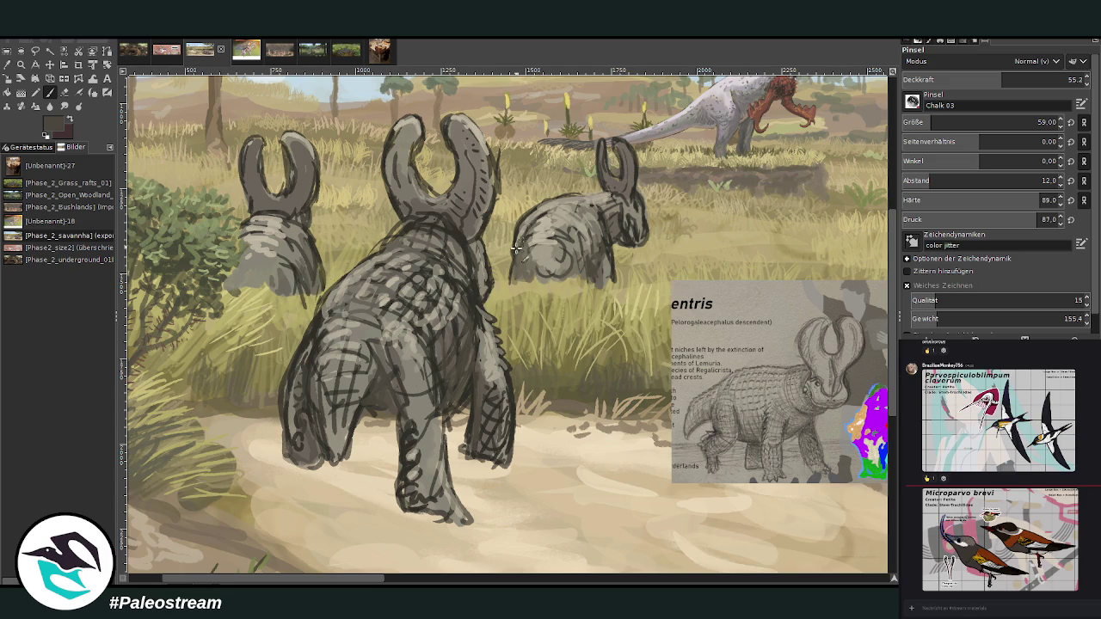
{"action": "left_click_drag", "start_coordinate": [516, 249], "coordinate": [534, 225]}
{"action": "key", "text": "minus"}
{"action": "key", "text": "minus"}
{"action": "key", "text": "minus"}
{"action": "key", "text": "minus"}
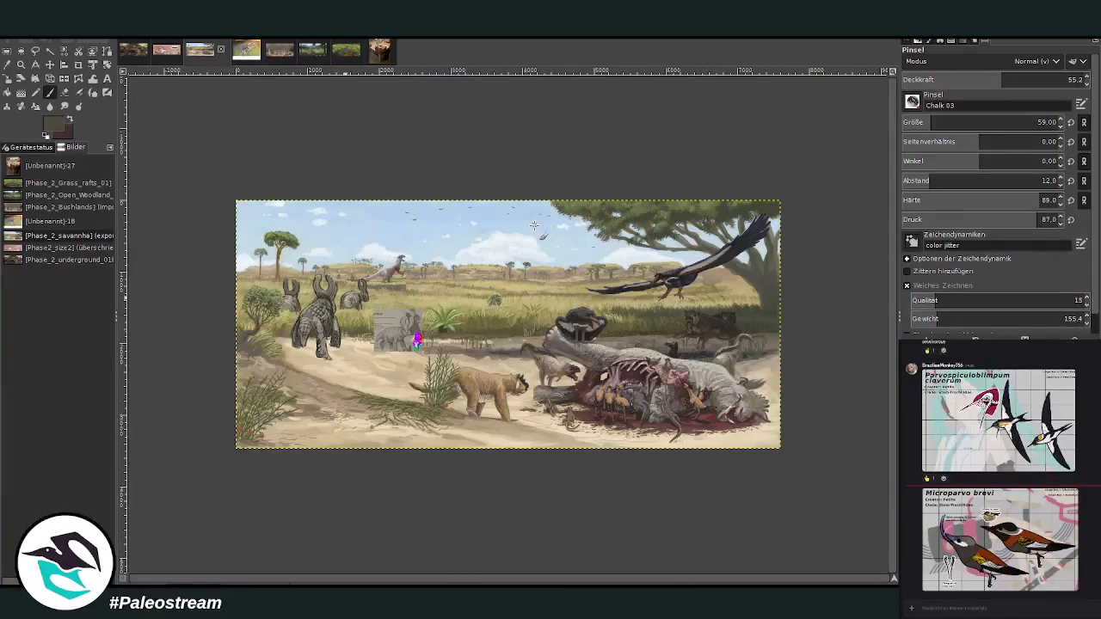
Step: Zoom in on the horned creatures and sample a darker grey-brown from the painting
{"action": "key", "text": "z"}
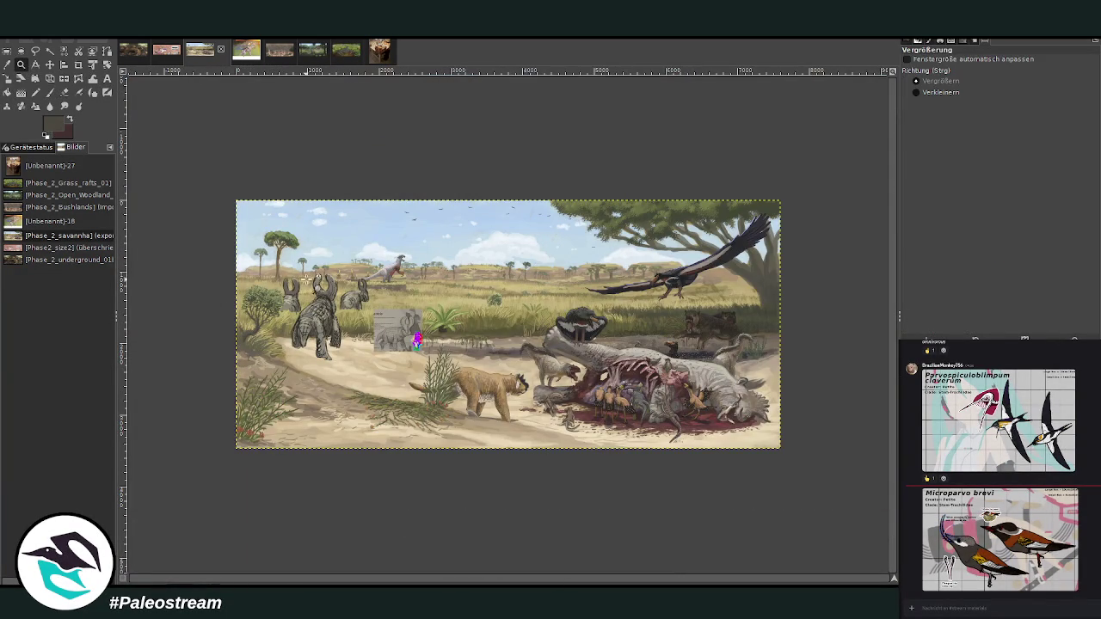
{"action": "left_click_drag", "start_coordinate": [267, 232], "coordinate": [435, 392]}
{"action": "left_click_drag", "start_coordinate": [259, 123], "coordinate": [645, 428]}
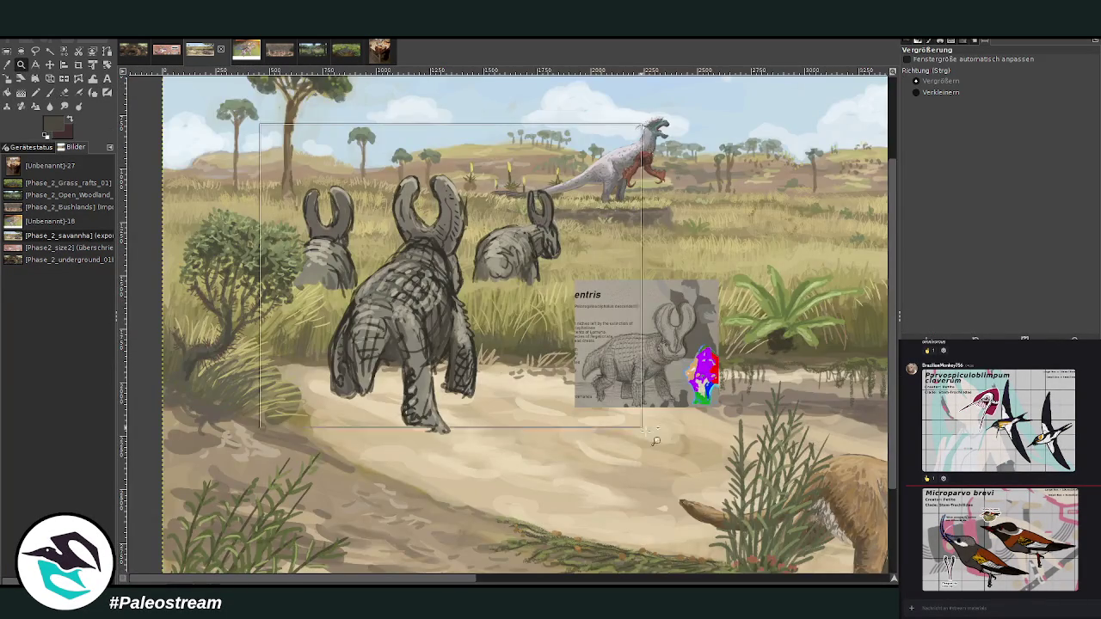
{"action": "key", "text": "p"}
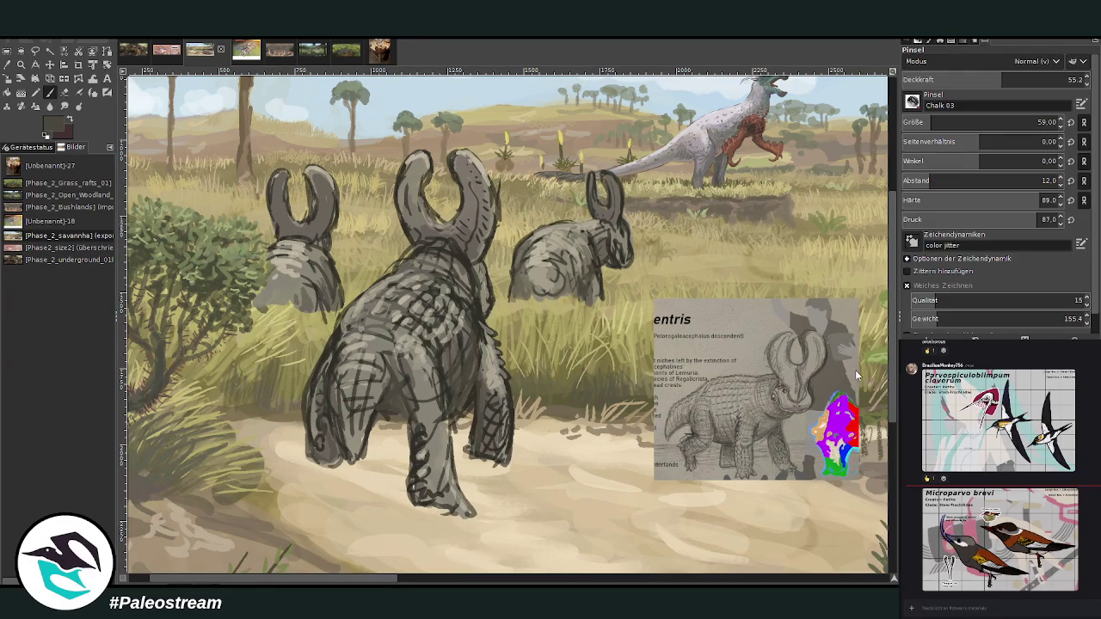
{"action": "left_click", "coordinate": [856, 361], "text": "ctrl"}
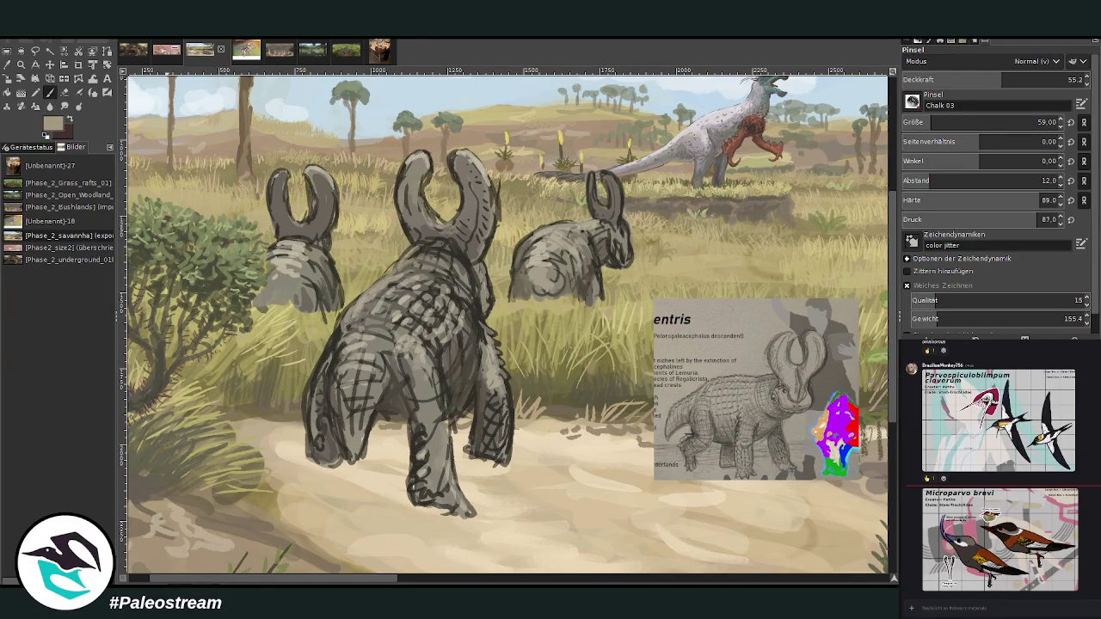
{"action": "key", "text": "o"}
{"action": "left_click", "coordinate": [560, 417]}
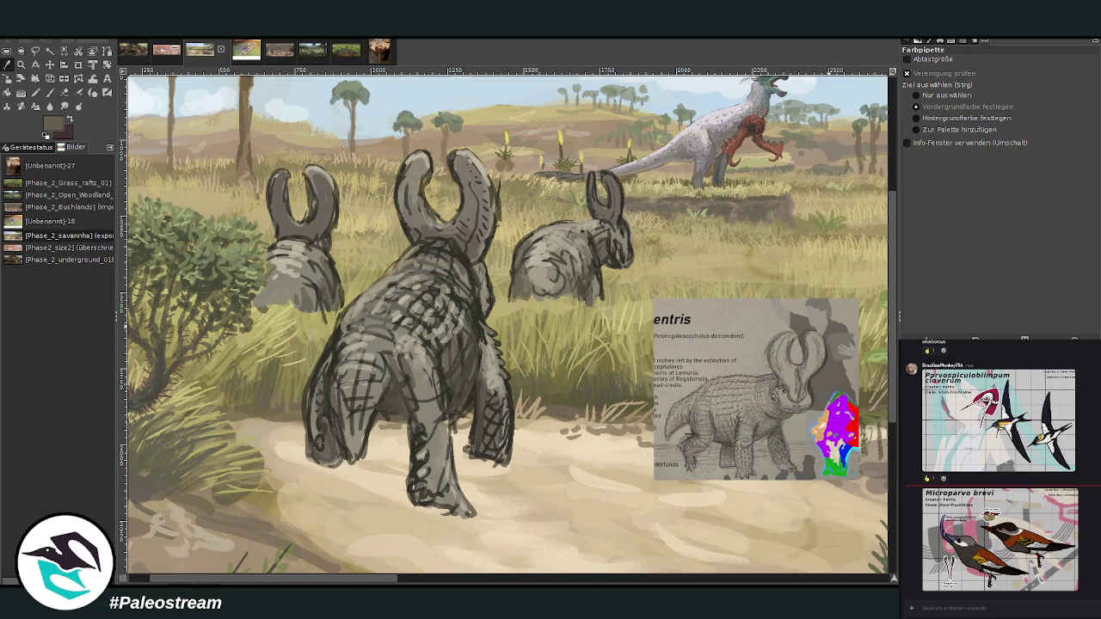
{"action": "key", "text": "p"}
Step: With a size 87, more opaque chalk brush, hatch the nearest animal's rear legs dark
{"action": "left_click_drag", "start_coordinate": [921, 134], "coordinate": [944, 139]}
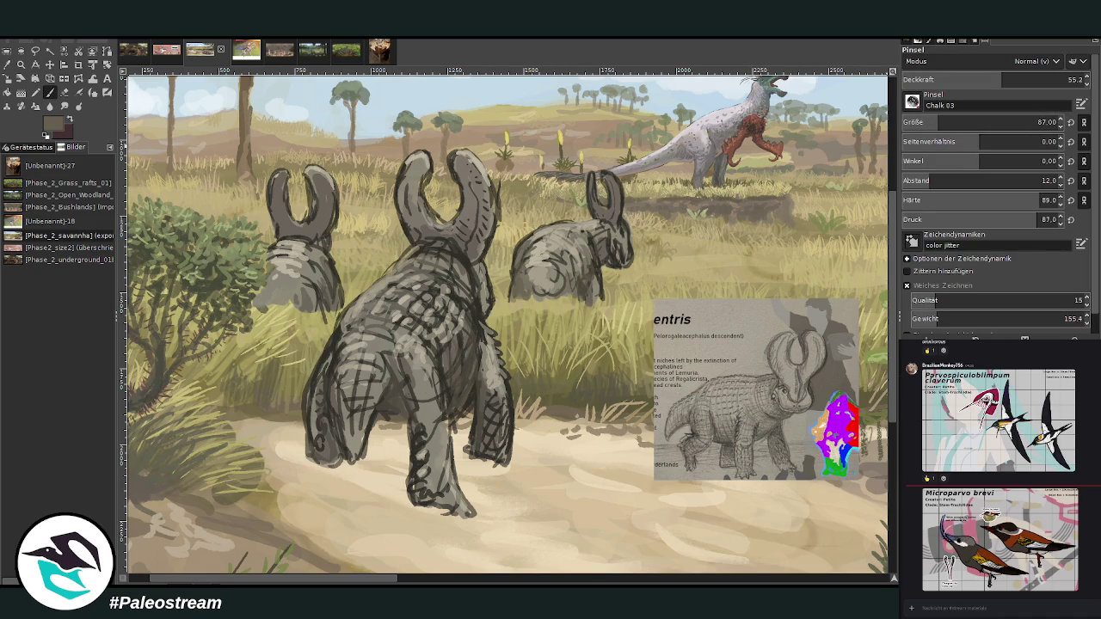
{"action": "mouse_move", "coordinate": [398, 430]}
{"action": "left_mouse_down"}
{"action": "mouse_move", "coordinate": [405, 482]}
{"action": "mouse_move", "coordinate": [400, 430]}
{"action": "left_mouse_up"}
{"action": "left_click", "coordinate": [1040, 79]}
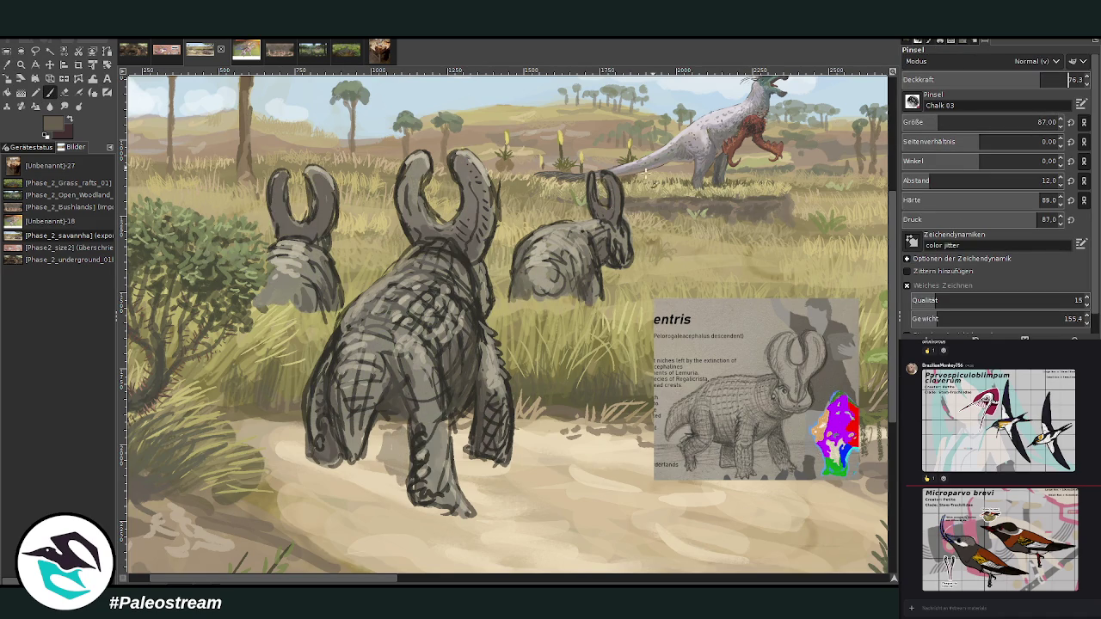
{"action": "mouse_move", "coordinate": [456, 456]}
{"action": "left_mouse_down"}
{"action": "mouse_move", "coordinate": [465, 418]}
{"action": "mouse_move", "coordinate": [464, 456]}
{"action": "left_mouse_up"}
{"action": "mouse_move", "coordinate": [471, 413]}
{"action": "left_mouse_down"}
{"action": "mouse_move", "coordinate": [456, 462]}
{"action": "mouse_move", "coordinate": [464, 430]}
{"action": "mouse_move", "coordinate": [426, 404]}
{"action": "mouse_move", "coordinate": [372, 447]}
{"action": "mouse_move", "coordinate": [392, 468]}
{"action": "left_mouse_up"}
{"action": "mouse_move", "coordinate": [397, 430]}
{"action": "left_mouse_down"}
{"action": "mouse_move", "coordinate": [404, 481]}
{"action": "mouse_move", "coordinate": [343, 467]}
{"action": "mouse_move", "coordinate": [370, 511]}
{"action": "left_mouse_up"}
{"action": "mouse_move", "coordinate": [352, 464]}
{"action": "left_mouse_down"}
{"action": "mouse_move", "coordinate": [383, 499]}
{"action": "mouse_move", "coordinate": [391, 490]}
{"action": "mouse_move", "coordinate": [378, 497]}
{"action": "mouse_move", "coordinate": [460, 524]}
{"action": "left_mouse_up"}
Step: Extend the ground shadow under the feet and shade the right leg with fine hatching
{"action": "left_click", "coordinate": [955, 122]}
{"action": "left_click", "coordinate": [1006, 79]}
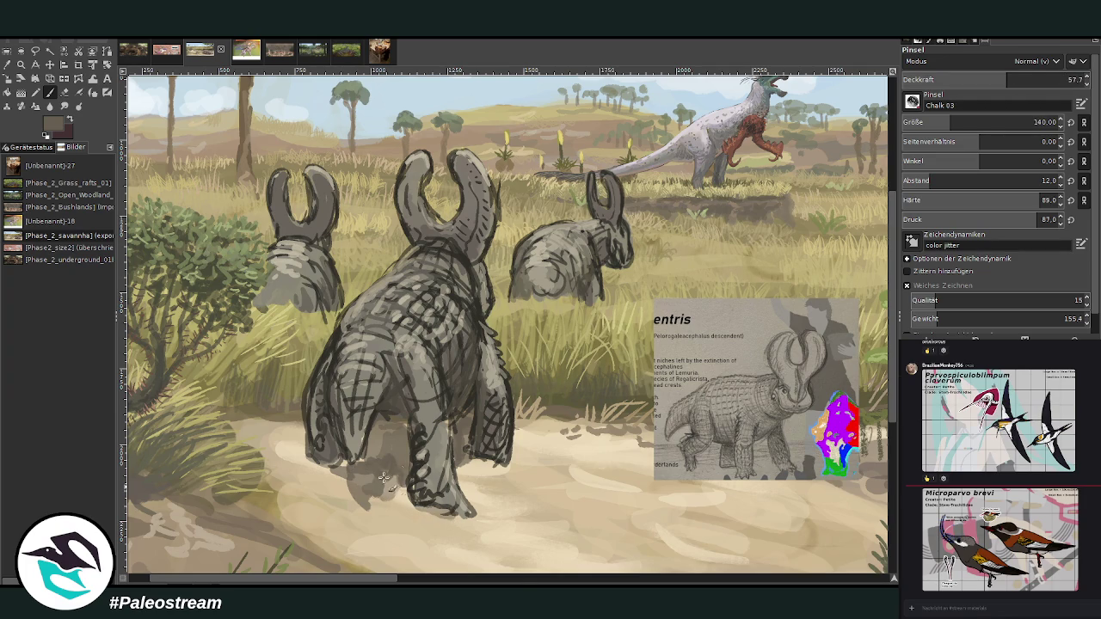
{"action": "mouse_move", "coordinate": [397, 454]}
{"action": "left_mouse_down"}
{"action": "mouse_move", "coordinate": [379, 473]}
{"action": "mouse_move", "coordinate": [319, 469]}
{"action": "mouse_move", "coordinate": [348, 472]}
{"action": "mouse_move", "coordinate": [377, 427]}
{"action": "mouse_move", "coordinate": [410, 471]}
{"action": "left_mouse_up"}
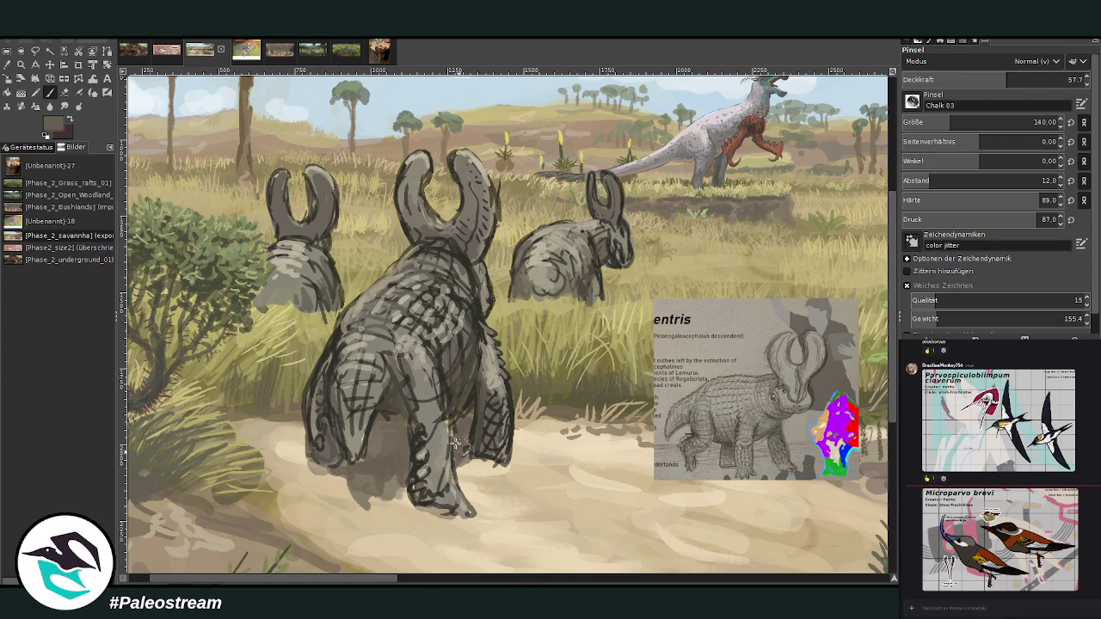
{"action": "mouse_move", "coordinate": [456, 433]}
{"action": "left_mouse_down"}
{"action": "mouse_move", "coordinate": [464, 413]}
{"action": "mouse_move", "coordinate": [435, 497]}
{"action": "left_mouse_up"}
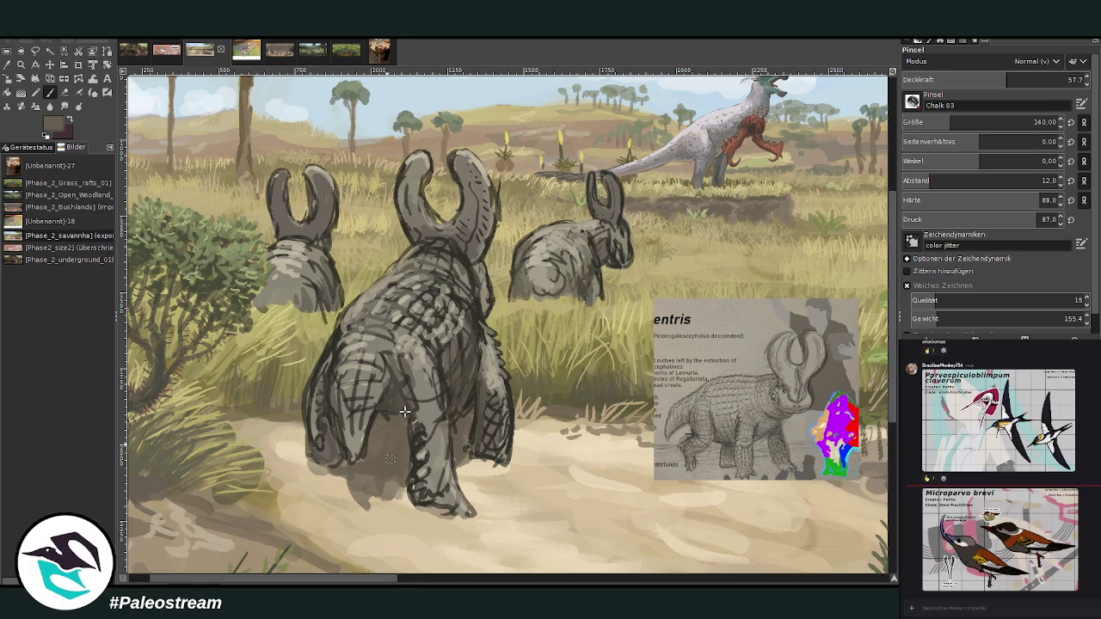
{"action": "left_click", "coordinate": [939, 127]}
{"action": "left_click_drag", "start_coordinate": [468, 454], "coordinate": [494, 470]}
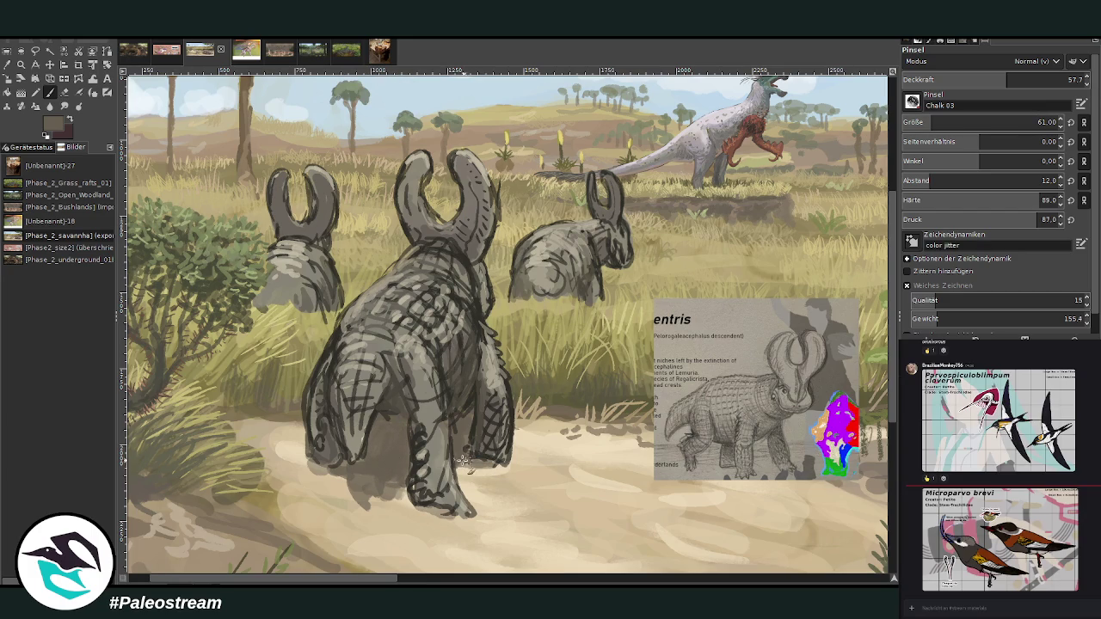
Step: Add a faint light tan stroke on the sand and a darker shadow under the foot at 51.1 opacity
{"action": "left_click", "coordinate": [848, 327], "text": "ctrl"}
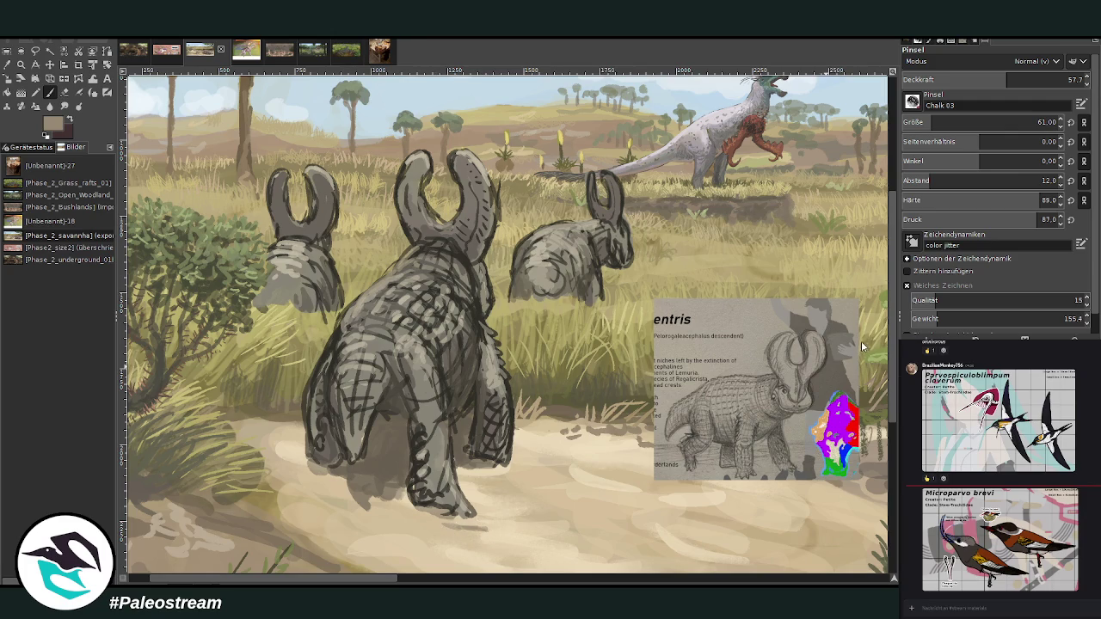
{"action": "left_click", "coordinate": [953, 75]}
{"action": "left_click_drag", "start_coordinate": [475, 531], "coordinate": [504, 532]}
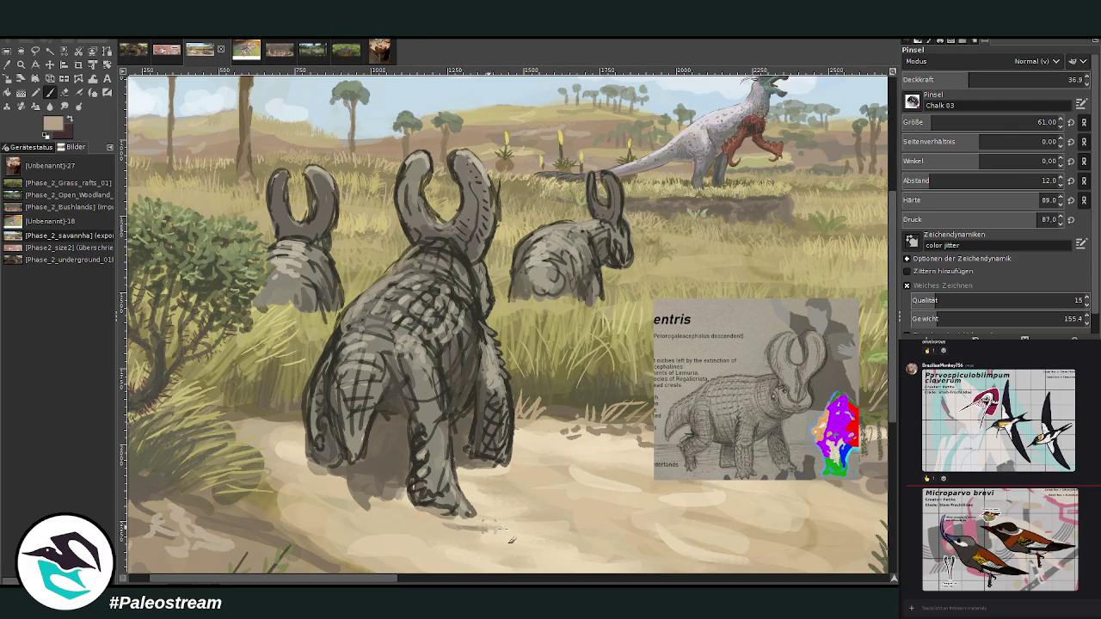
{"action": "scroll", "coordinate": [523, 469], "scroll_direction": "down", "scroll_amount": 1}
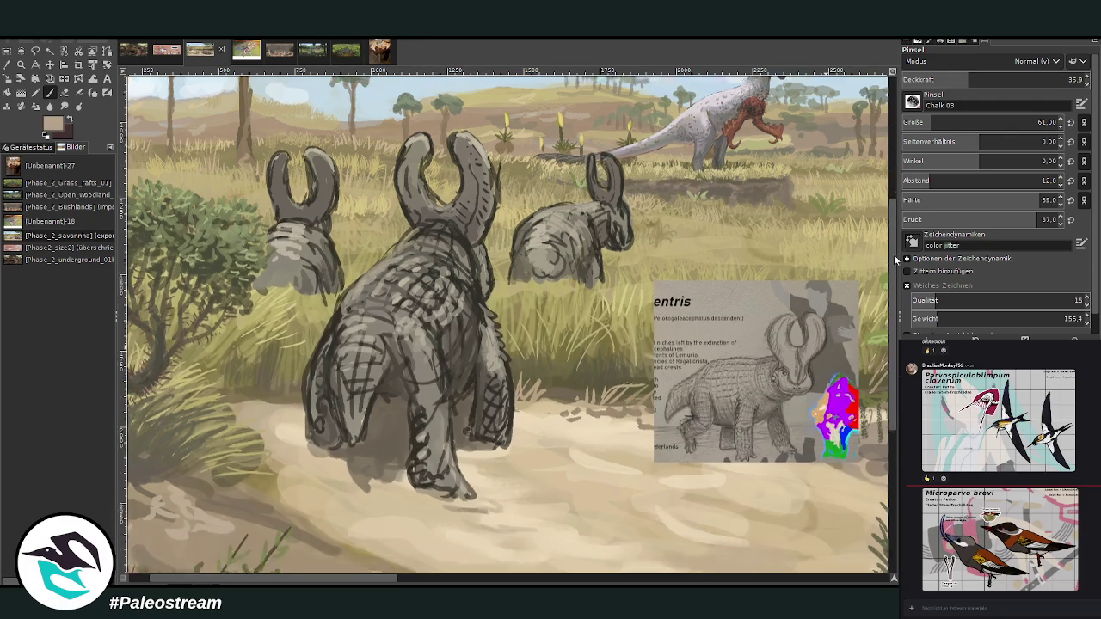
{"action": "scroll", "coordinate": [522, 470], "scroll_direction": "down", "scroll_amount": 3}
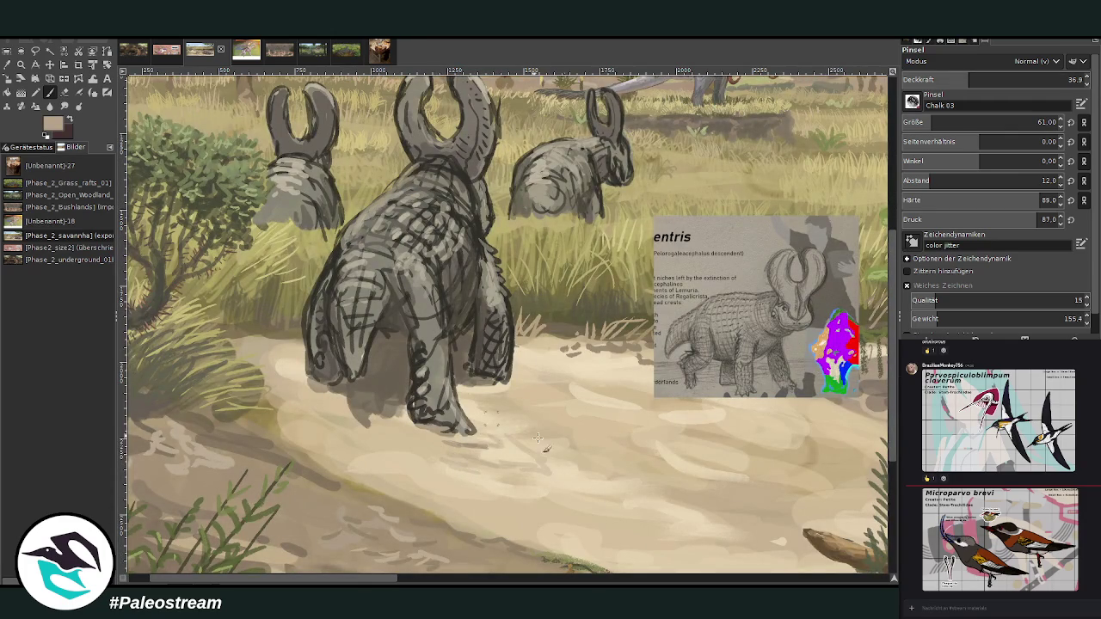
{"action": "key", "text": "greater"}
{"action": "key", "text": "greater"}
{"action": "key", "text": "greater"}
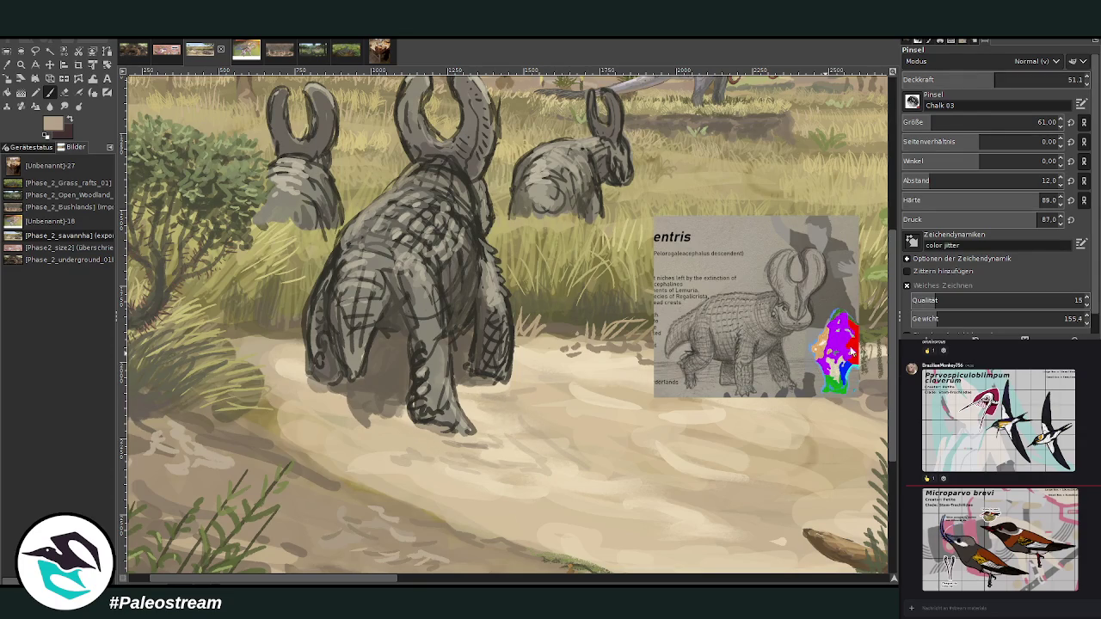
{"action": "left_click", "coordinate": [673, 243], "text": "ctrl"}
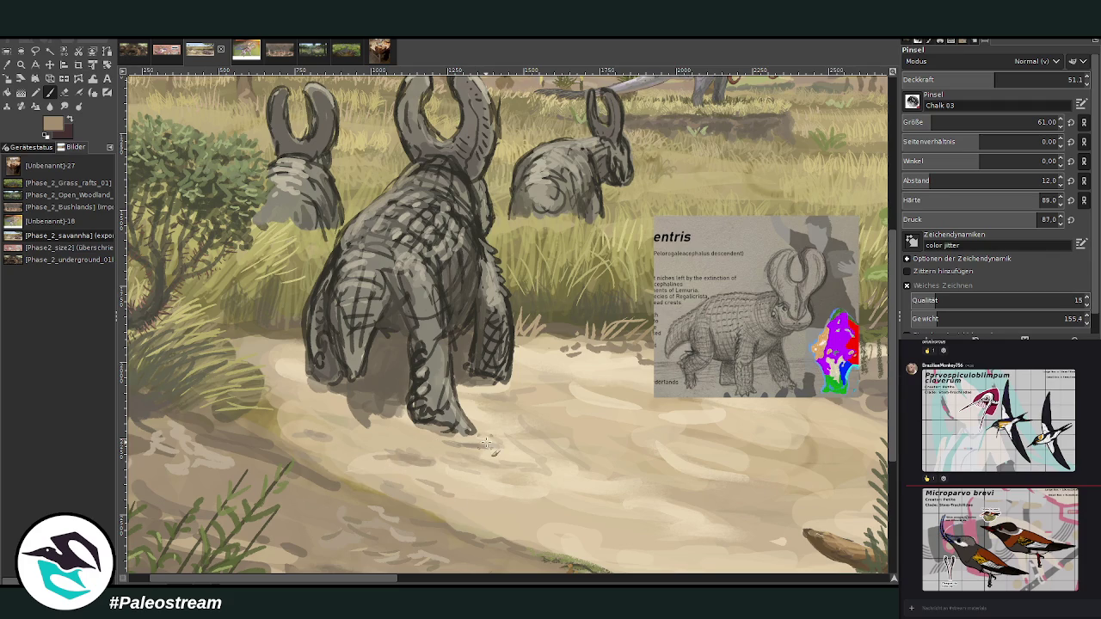
{"action": "left_click_drag", "start_coordinate": [486, 443], "coordinate": [402, 433]}
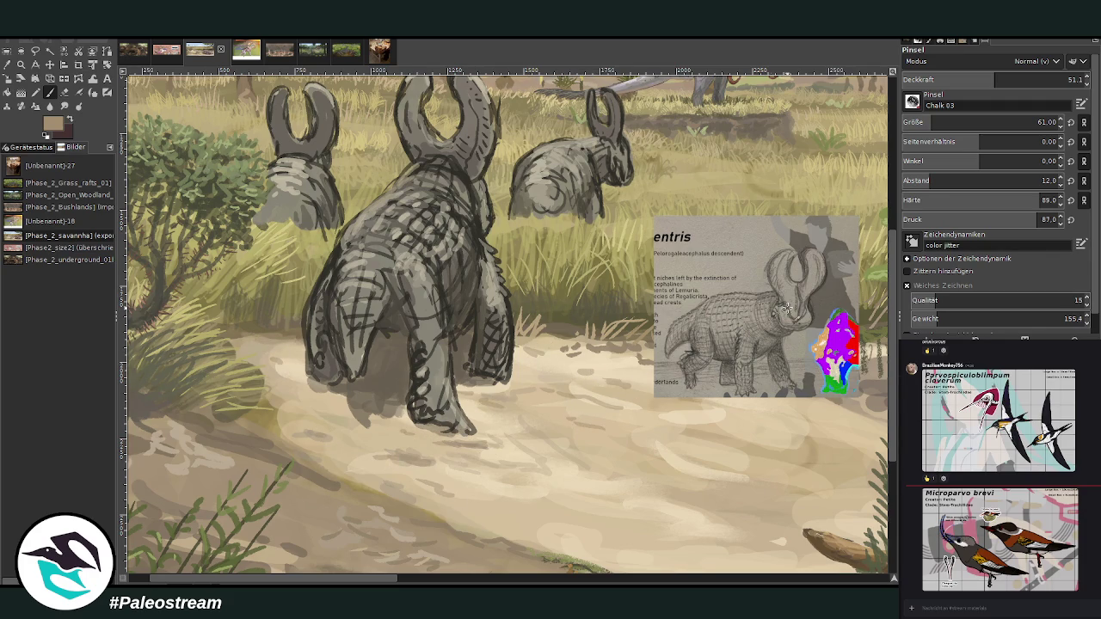
Step: At a smaller size and 62.8 opacity, sample dark tones and hatch the leg's edge
{"action": "left_click_drag", "start_coordinate": [909, 122], "coordinate": [902, 122]}
{"action": "left_click", "coordinate": [956, 75]}
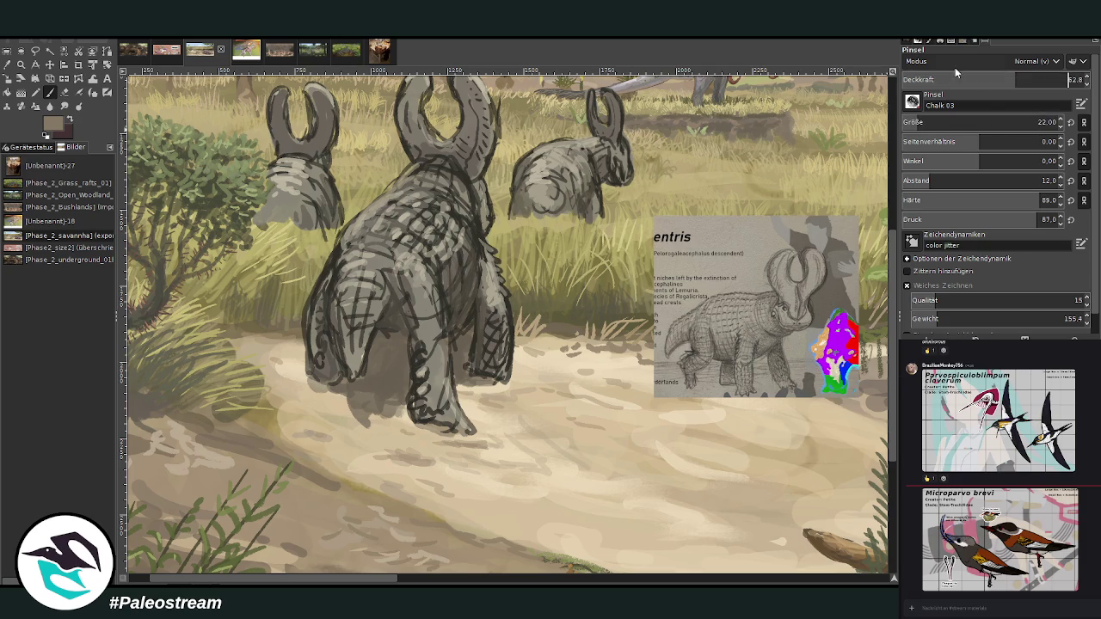
{"action": "type", "text": "62.8"}
{"action": "key", "text": "Return"}
{"action": "left_click", "coordinate": [827, 204], "text": "ctrl"}
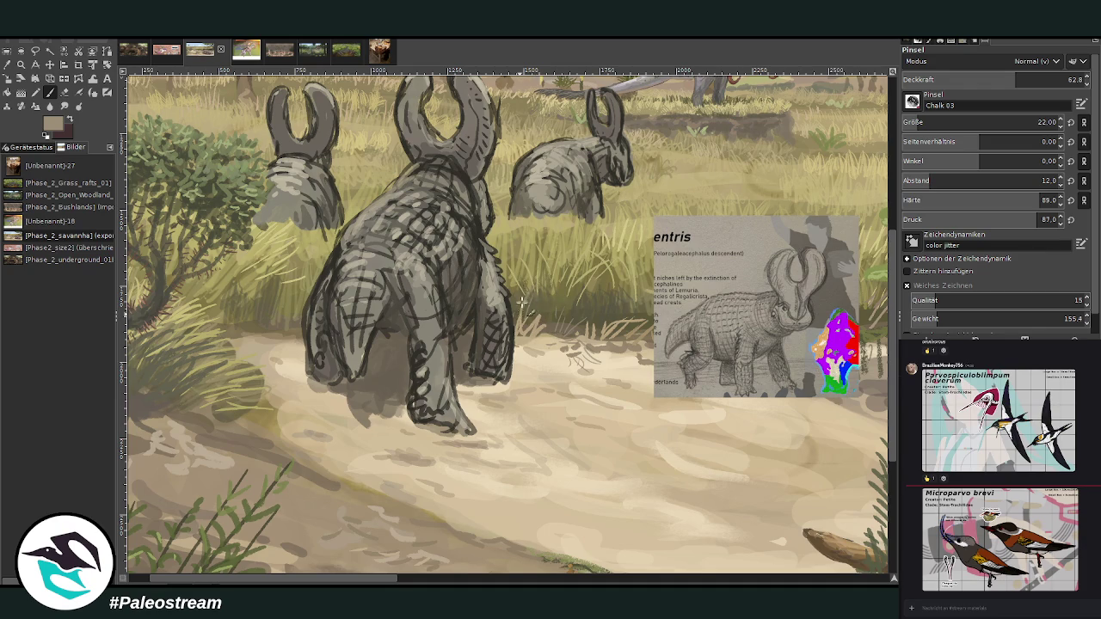
{"action": "left_click", "coordinate": [869, 366], "text": "ctrl"}
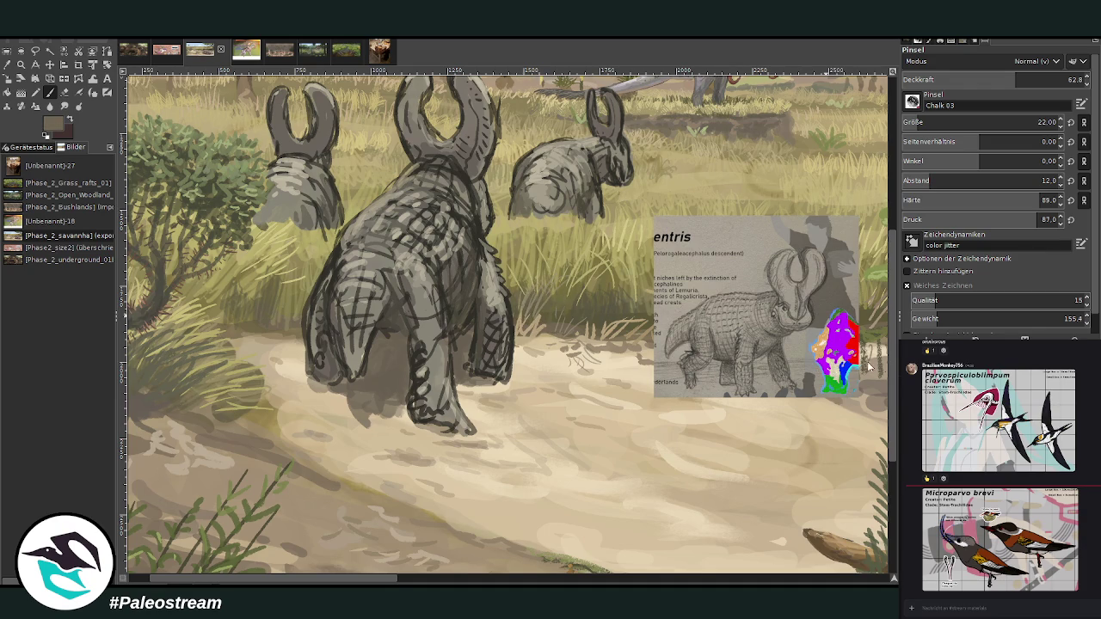
{"action": "left_click", "coordinate": [863, 380], "text": "ctrl"}
{"action": "mouse_move", "coordinate": [521, 328]}
{"action": "left_mouse_down"}
{"action": "mouse_move", "coordinate": [514, 289]}
{"action": "mouse_move", "coordinate": [547, 321]}
{"action": "left_mouse_up"}
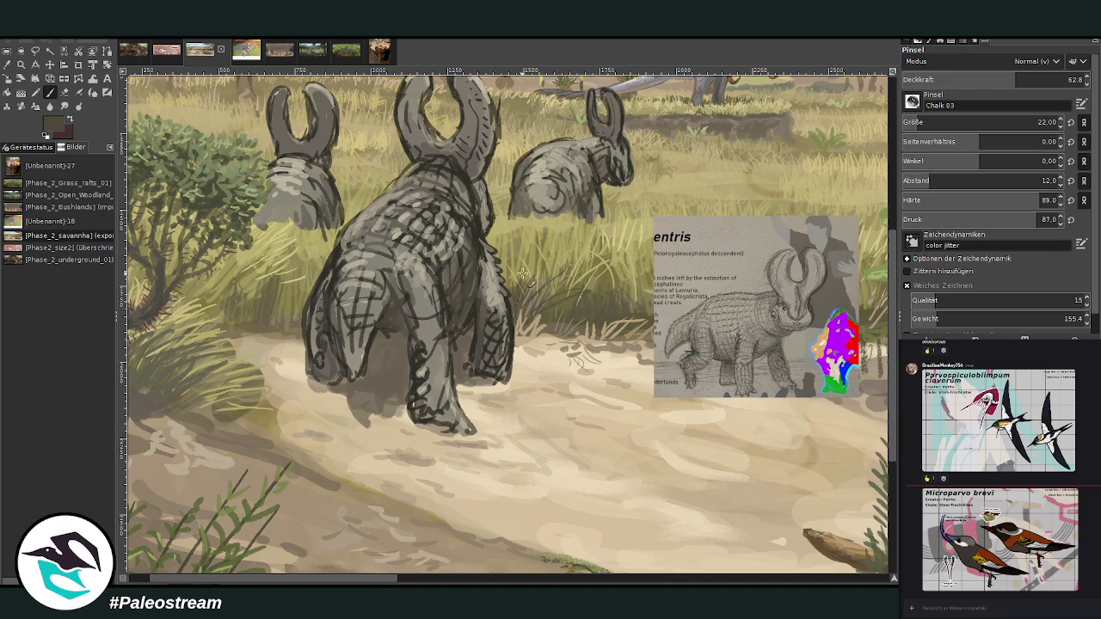
Step: Sketch dark and faint grass strokes on both sides of the animal's leg
{"action": "mouse_move", "coordinate": [577, 274]}
{"action": "left_mouse_down"}
{"action": "mouse_move", "coordinate": [537, 327]}
{"action": "mouse_move", "coordinate": [552, 325]}
{"action": "left_mouse_up"}
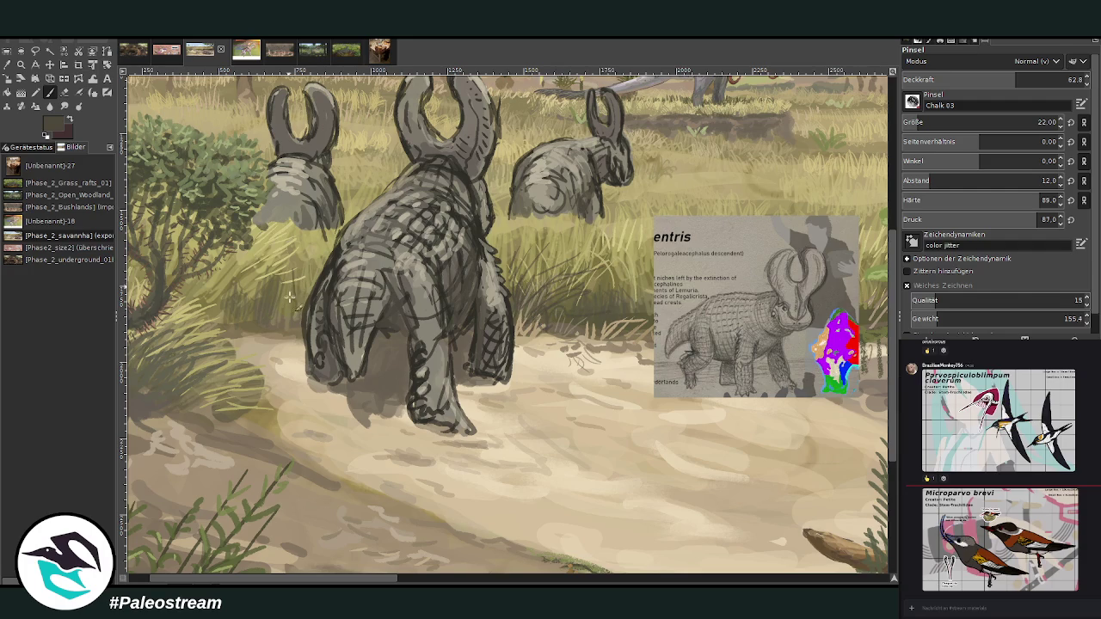
{"action": "left_click_drag", "start_coordinate": [310, 281], "coordinate": [292, 325]}
{"action": "left_click_drag", "start_coordinate": [299, 268], "coordinate": [289, 262]}
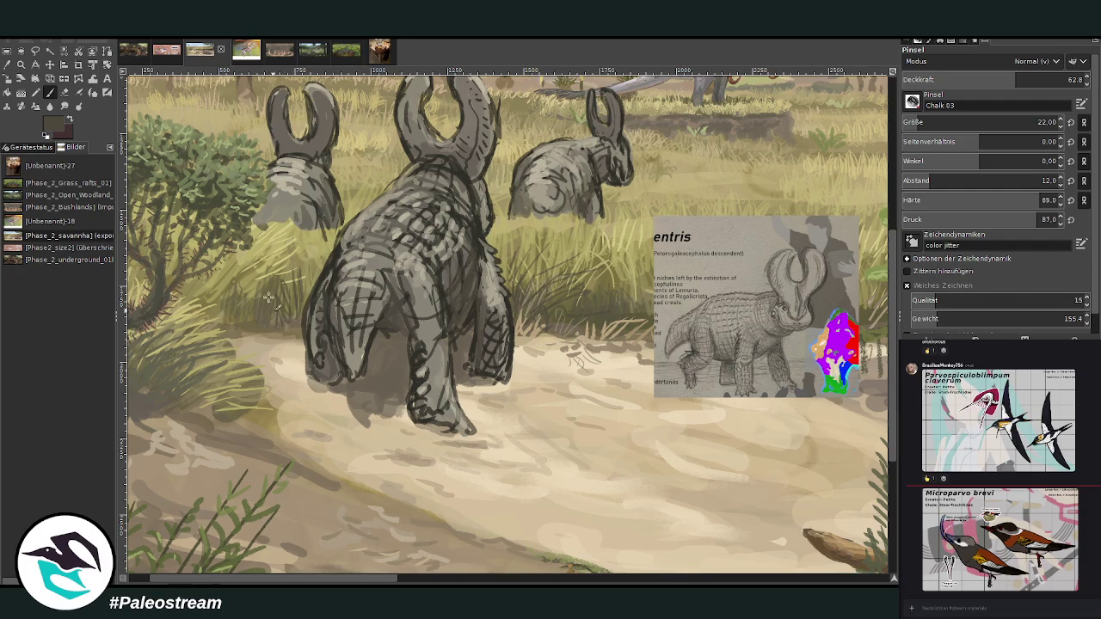
{"action": "scroll", "coordinate": [235, 309], "scroll_direction": "down", "scroll_amount": 2}
{"action": "scroll", "coordinate": [234, 311], "scroll_direction": "down", "scroll_amount": 3}
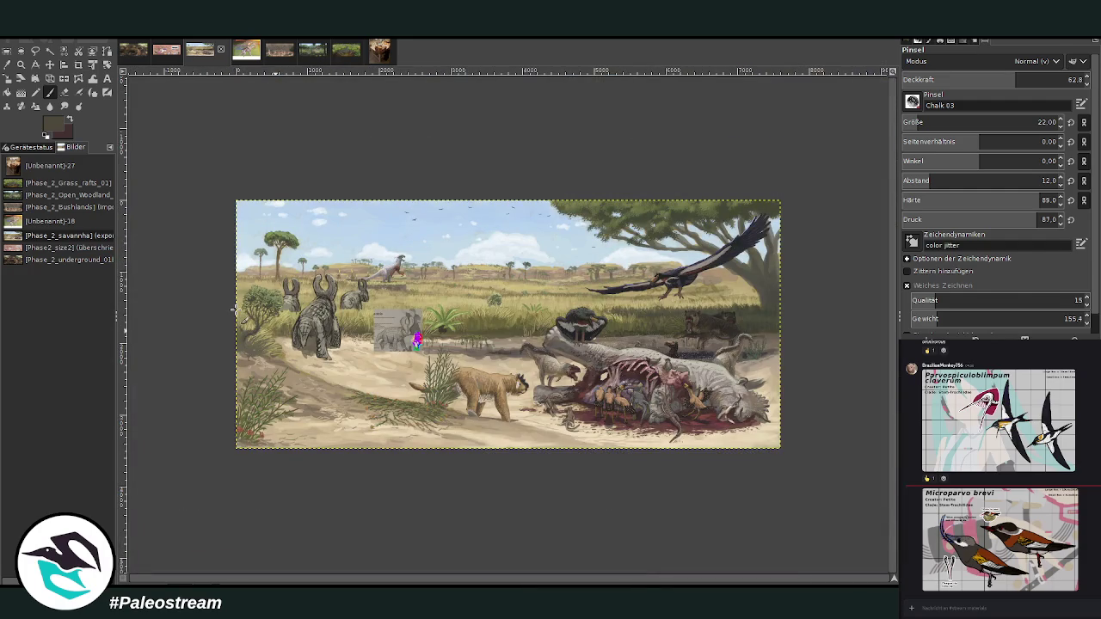
Step: Zoom in on the three animals and set a Nur Aufhellen brush, size 151, opacity 46.7
{"action": "key", "text": "z"}
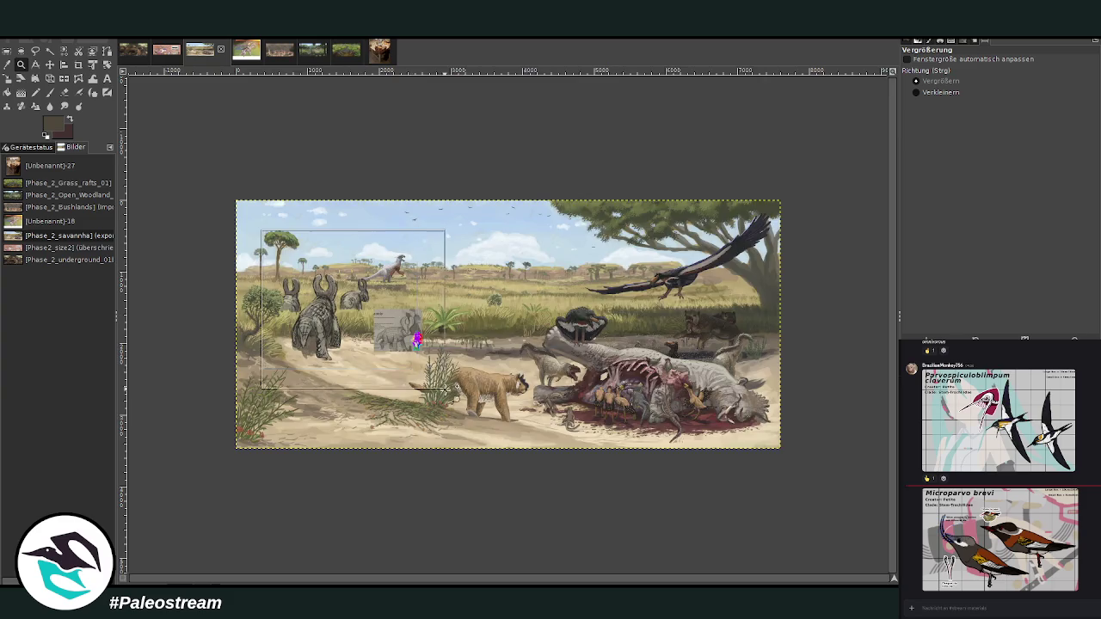
{"action": "left_click_drag", "start_coordinate": [258, 226], "coordinate": [447, 394]}
{"action": "left_click_drag", "start_coordinate": [252, 135], "coordinate": [425, 248]}
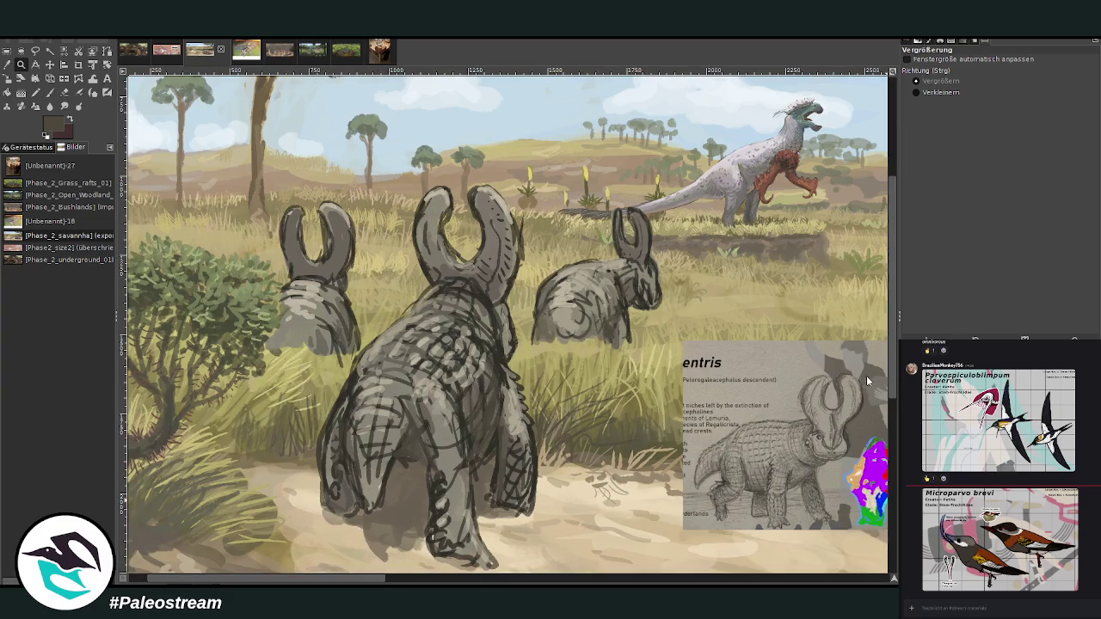
{"action": "left_click", "coordinate": [52, 91]}
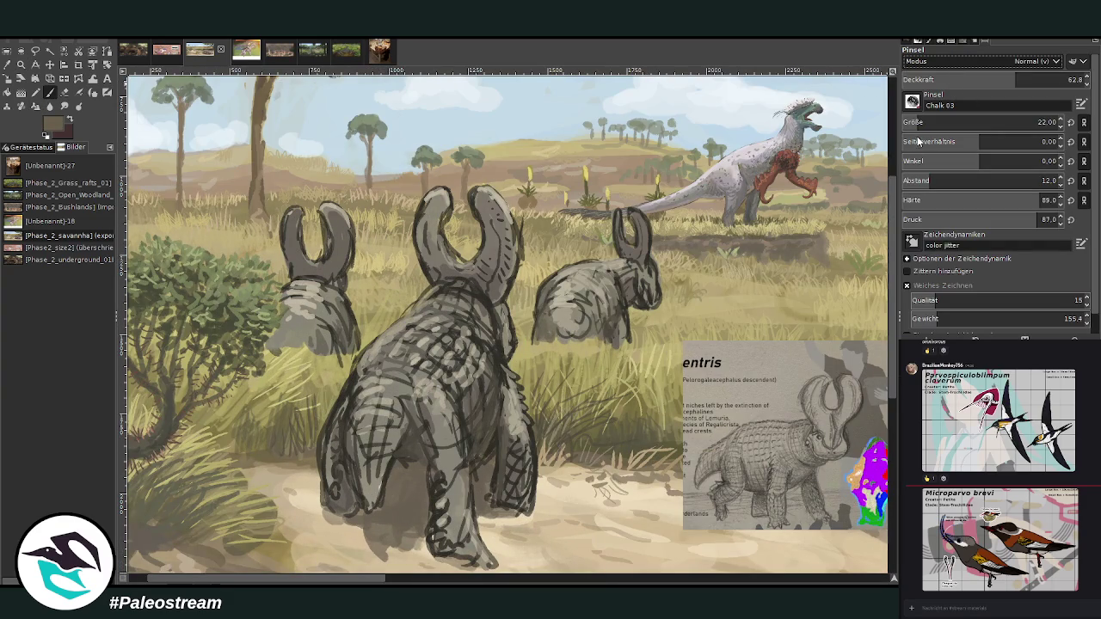
{"action": "scroll", "coordinate": [989, 62], "scroll_direction": "down", "scroll_amount": 7}
{"action": "left_click_drag", "start_coordinate": [945, 122], "coordinate": [1032, 123]}
{"action": "left_click_drag", "start_coordinate": [1015, 79], "coordinate": [988, 79]}
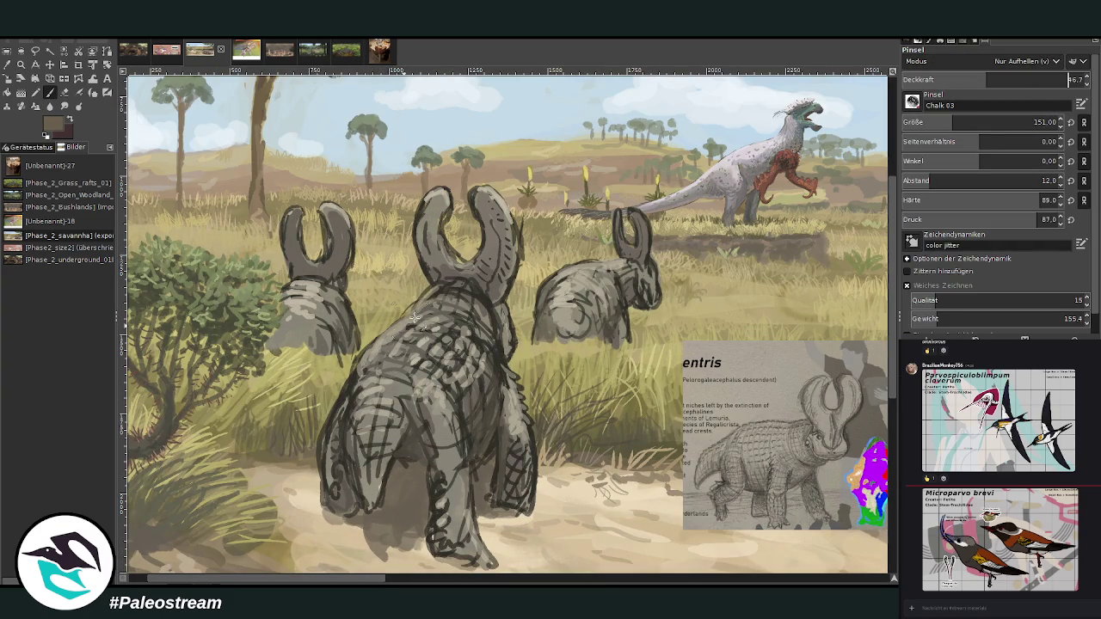
Step: Lighten the central animal's back, flank and belly, the left head and neck, and the right animal's horns
{"action": "mouse_move", "coordinate": [414, 318]}
{"action": "left_mouse_down"}
{"action": "mouse_move", "coordinate": [438, 292]}
{"action": "mouse_move", "coordinate": [447, 352]}
{"action": "mouse_move", "coordinate": [378, 368]}
{"action": "mouse_move", "coordinate": [357, 456]}
{"action": "mouse_move", "coordinate": [344, 385]}
{"action": "mouse_move", "coordinate": [372, 328]}
{"action": "left_mouse_up"}
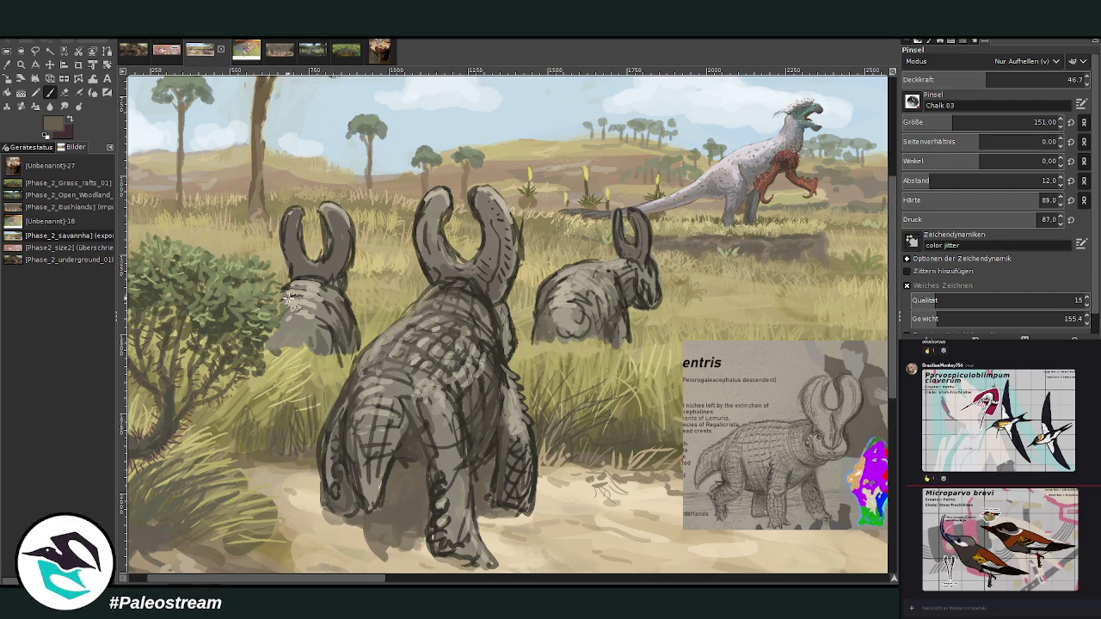
{"action": "mouse_move", "coordinate": [290, 298]}
{"action": "left_mouse_down"}
{"action": "mouse_move", "coordinate": [323, 280]}
{"action": "mouse_move", "coordinate": [320, 214]}
{"action": "mouse_move", "coordinate": [347, 272]}
{"action": "mouse_move", "coordinate": [412, 233]}
{"action": "mouse_move", "coordinate": [438, 193]}
{"action": "mouse_move", "coordinate": [477, 211]}
{"action": "mouse_move", "coordinate": [471, 193]}
{"action": "left_mouse_up"}
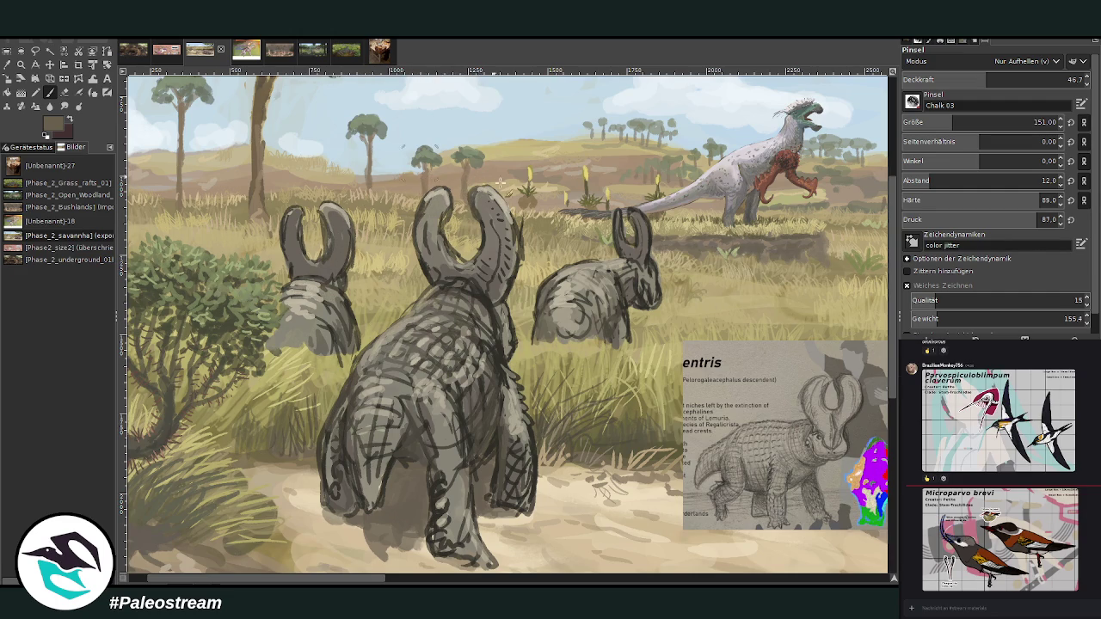
{"action": "mouse_move", "coordinate": [629, 231]}
{"action": "left_mouse_down"}
{"action": "mouse_move", "coordinate": [645, 258]}
{"action": "mouse_move", "coordinate": [568, 275]}
{"action": "mouse_move", "coordinate": [555, 301]}
{"action": "mouse_move", "coordinate": [607, 268]}
{"action": "left_mouse_up"}
{"action": "left_click_drag", "start_coordinate": [477, 361], "coordinate": [499, 365]}
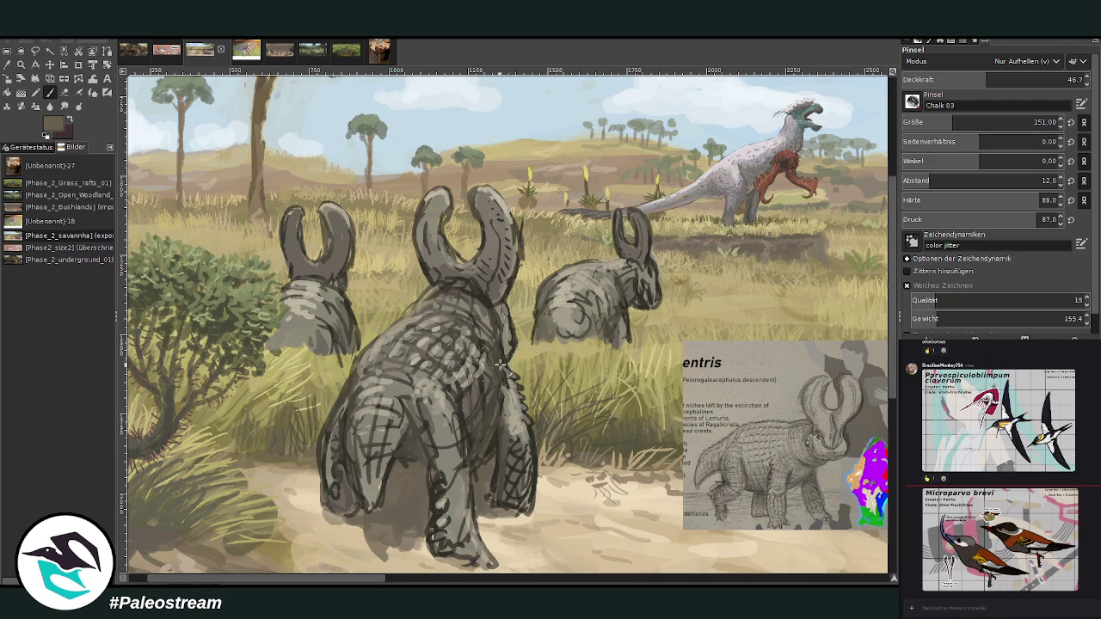
{"action": "left_click_drag", "start_coordinate": [531, 422], "coordinate": [542, 449]}
{"action": "mouse_move", "coordinate": [325, 422]}
{"action": "left_mouse_down"}
{"action": "mouse_move", "coordinate": [361, 454]}
{"action": "mouse_move", "coordinate": [392, 369]}
{"action": "mouse_move", "coordinate": [430, 430]}
{"action": "mouse_move", "coordinate": [459, 409]}
{"action": "mouse_move", "coordinate": [447, 516]}
{"action": "left_mouse_up"}
Step: Highlight the belly and the left animal's neck collar and chest, then pick a darker brown
{"action": "mouse_move", "coordinate": [455, 464]}
{"action": "left_mouse_down"}
{"action": "mouse_move", "coordinate": [464, 515]}
{"action": "mouse_move", "coordinate": [462, 440]}
{"action": "left_mouse_up"}
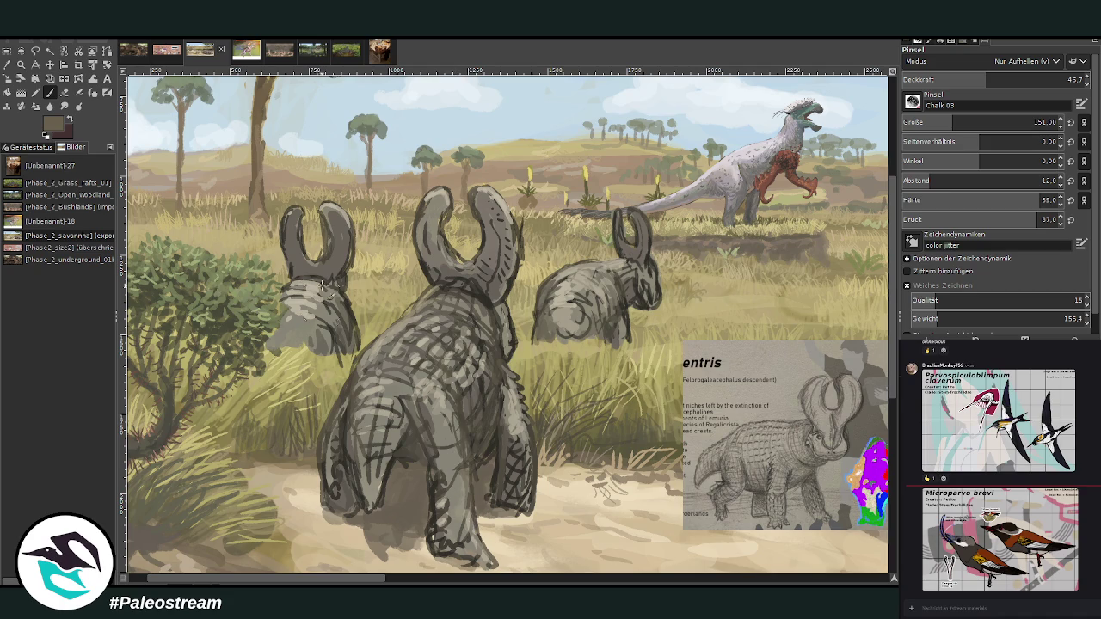
{"action": "mouse_move", "coordinate": [323, 286]}
{"action": "left_mouse_down"}
{"action": "mouse_move", "coordinate": [348, 318]}
{"action": "mouse_move", "coordinate": [292, 278]}
{"action": "left_mouse_up"}
{"action": "mouse_move", "coordinate": [289, 331]}
{"action": "left_mouse_down"}
{"action": "mouse_move", "coordinate": [340, 343]}
{"action": "mouse_move", "coordinate": [249, 334]}
{"action": "left_mouse_up"}
{"action": "scroll", "coordinate": [249, 332], "scroll_direction": "down", "scroll_amount": 1}
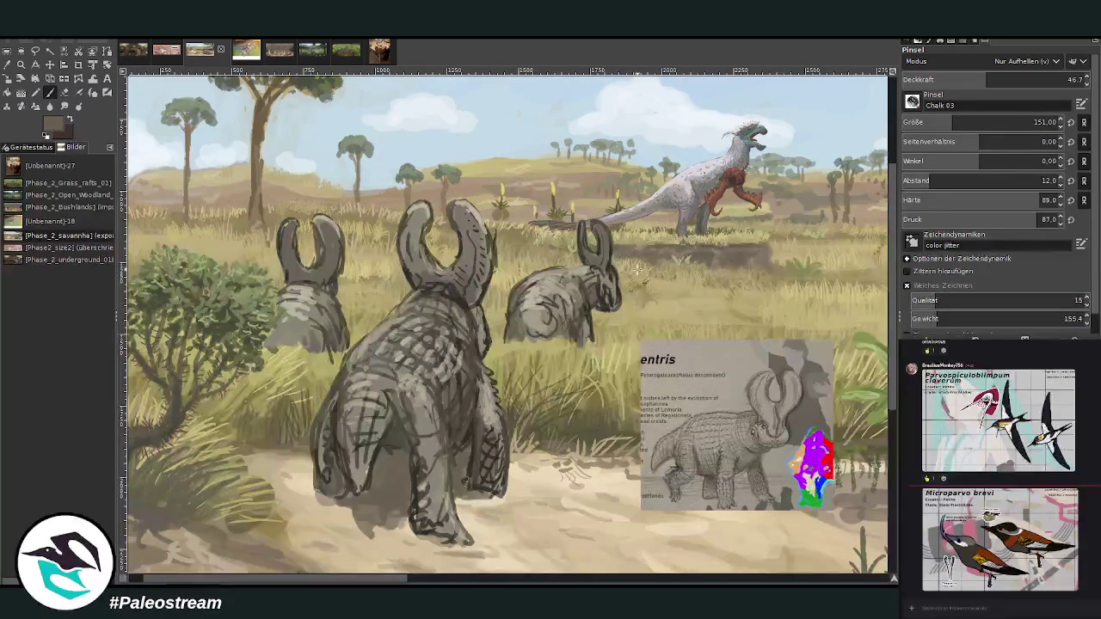
{"action": "left_click", "coordinate": [869, 382], "text": "ctrl"}
{"action": "key", "text": "shift+ctrl+j"}
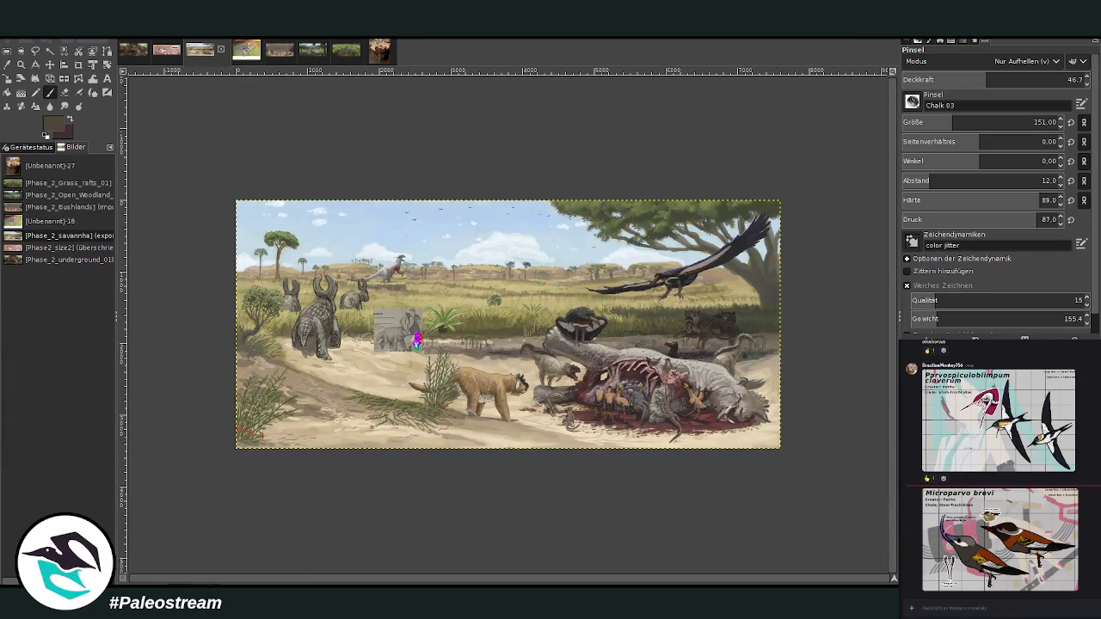
Step: Zoom in on the upper-left part of the painting
{"action": "key", "text": "z"}
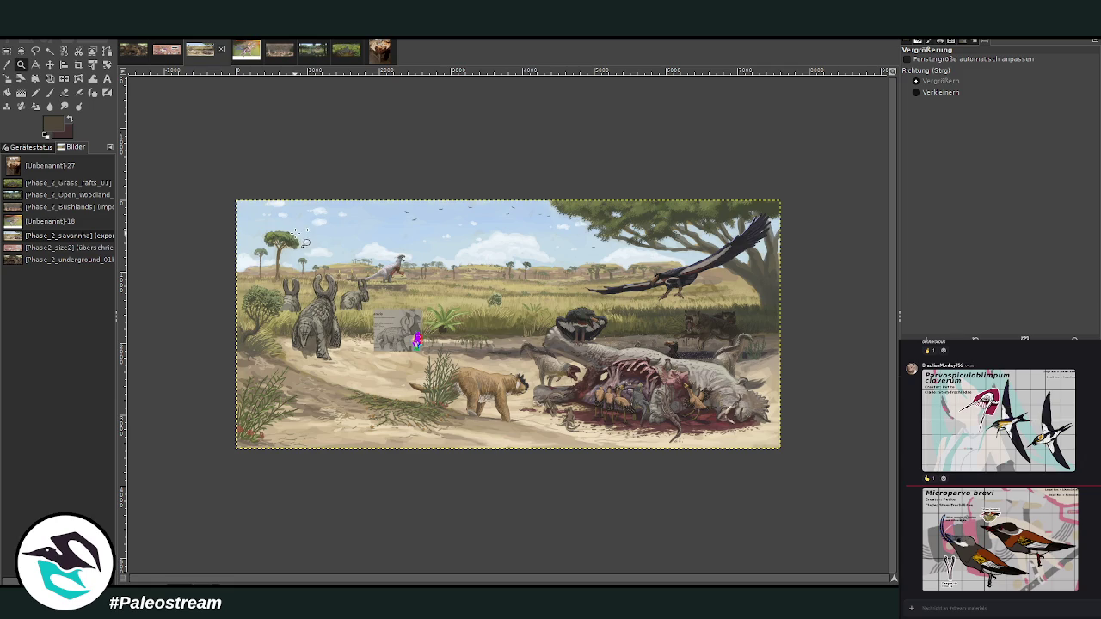
{"action": "left_click_drag", "start_coordinate": [204, 160], "coordinate": [473, 431]}
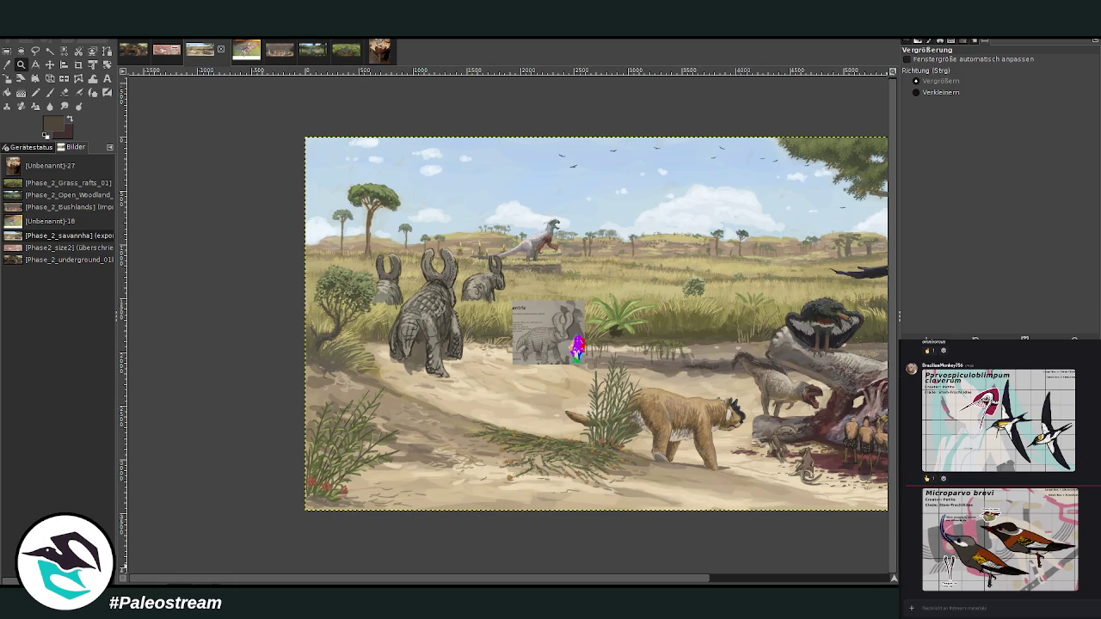
{"action": "key", "text": "minus"}
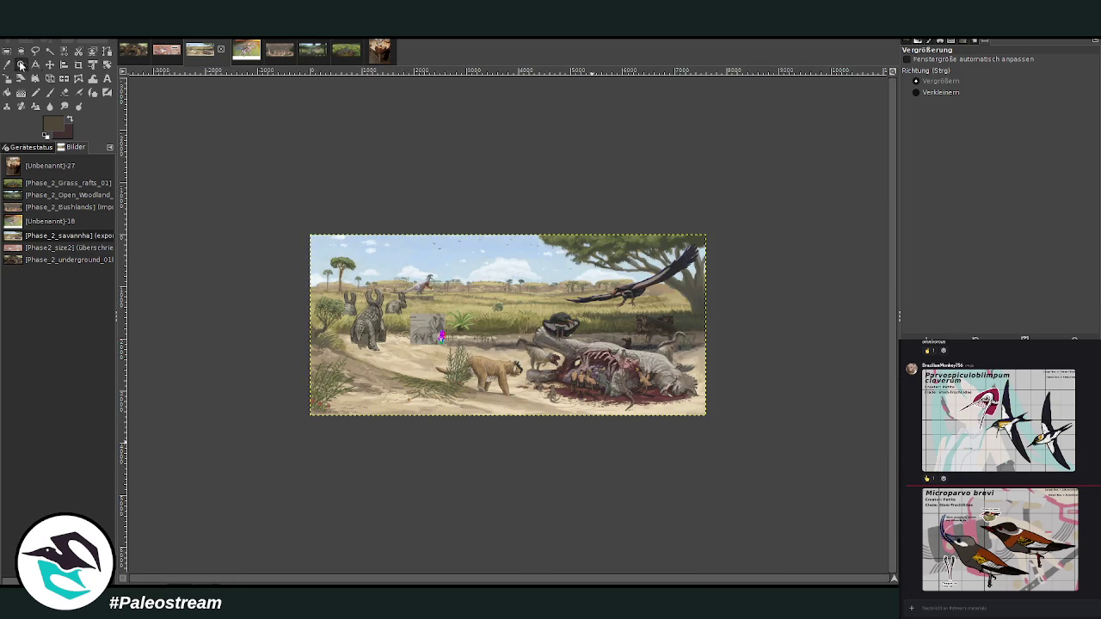
{"action": "mouse_move", "coordinate": [277, 167]}
{"action": "left_mouse_down"}
{"action": "mouse_move", "coordinate": [330, 201]}
{"action": "mouse_move", "coordinate": [593, 473]}
{"action": "left_mouse_up"}
{"action": "key", "text": "o"}
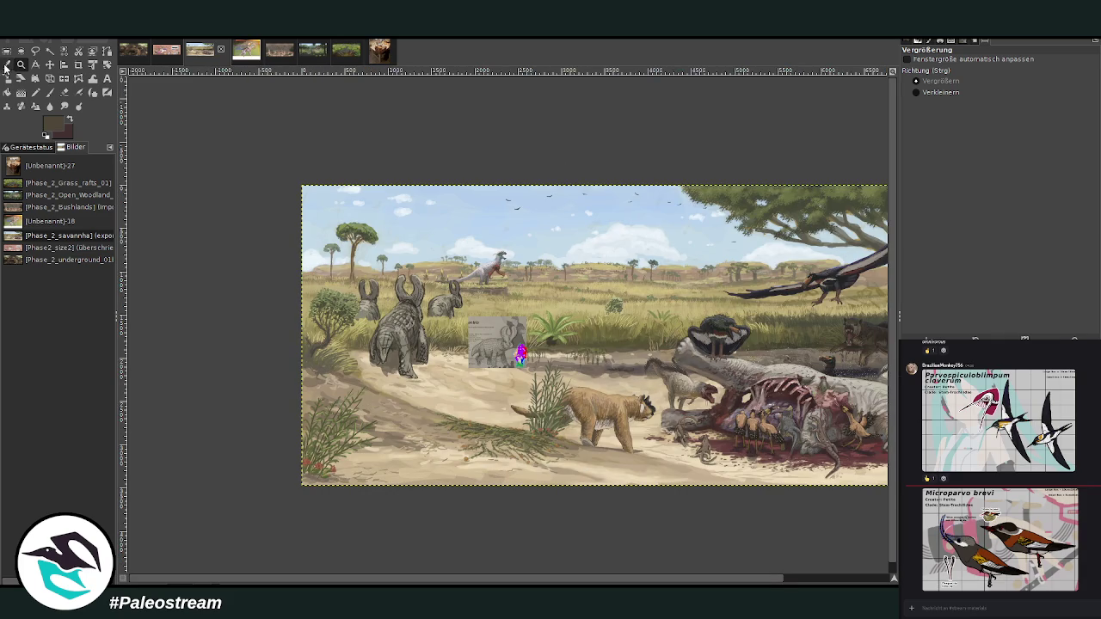
{"action": "key", "text": "p"}
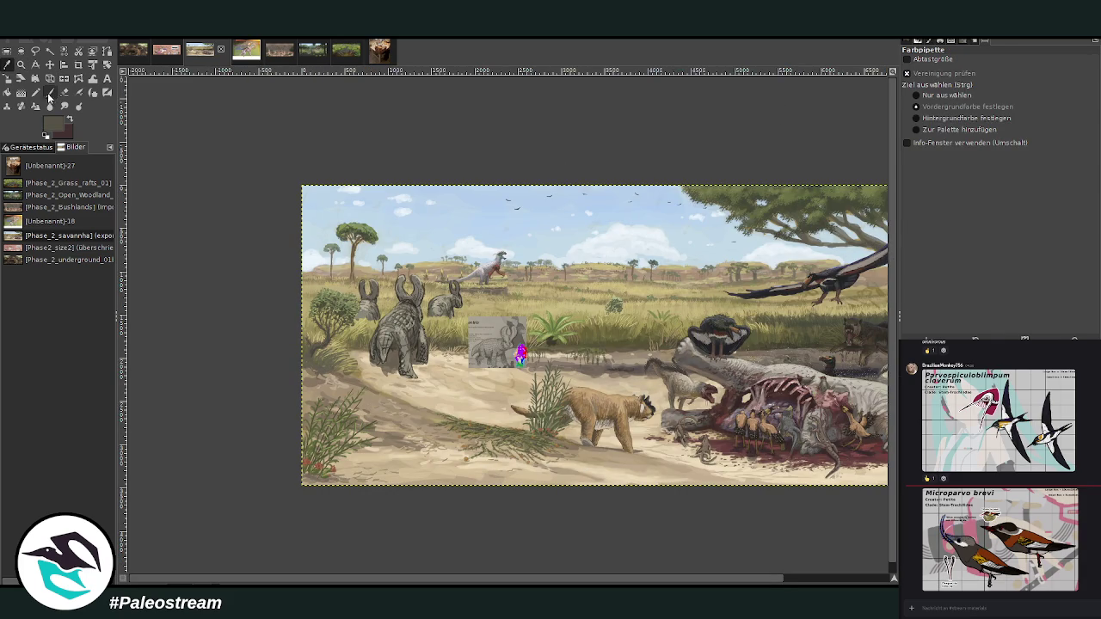
{"action": "scroll", "coordinate": [999, 60], "scroll_direction": "up", "scroll_amount": 3}
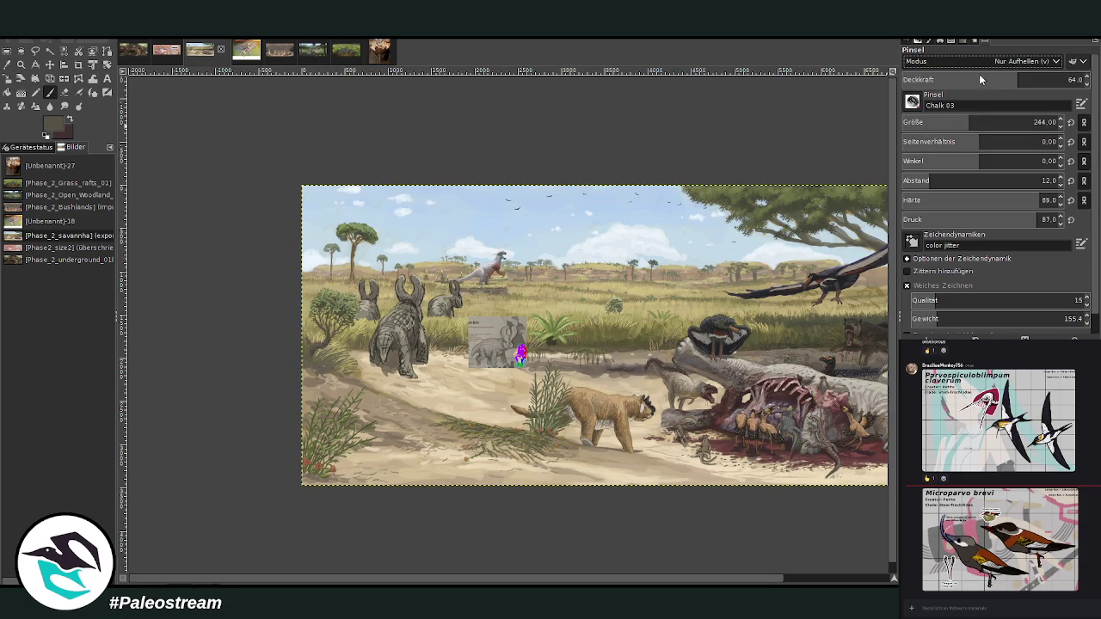
Step: Paint a dark branch across the top-left sky with a Normal-mode brush, opacity 83.6, size 379
{"action": "left_click", "coordinate": [1032, 79]}
{"action": "left_click_drag", "start_coordinate": [1032, 79], "coordinate": [1054, 79]}
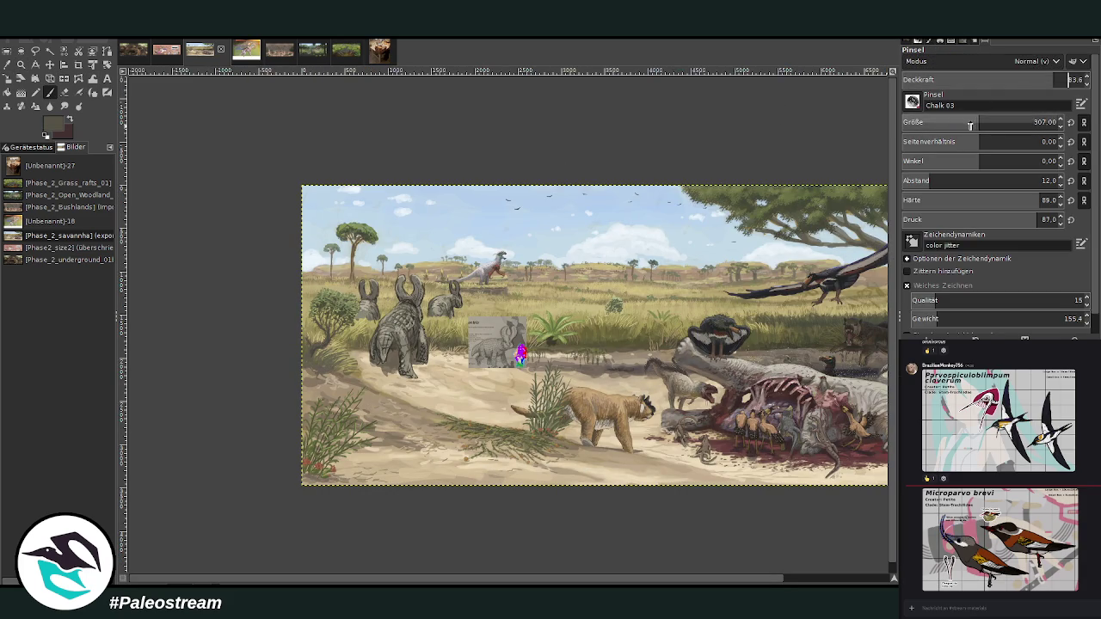
{"action": "left_click_drag", "start_coordinate": [989, 122], "coordinate": [1008, 122]}
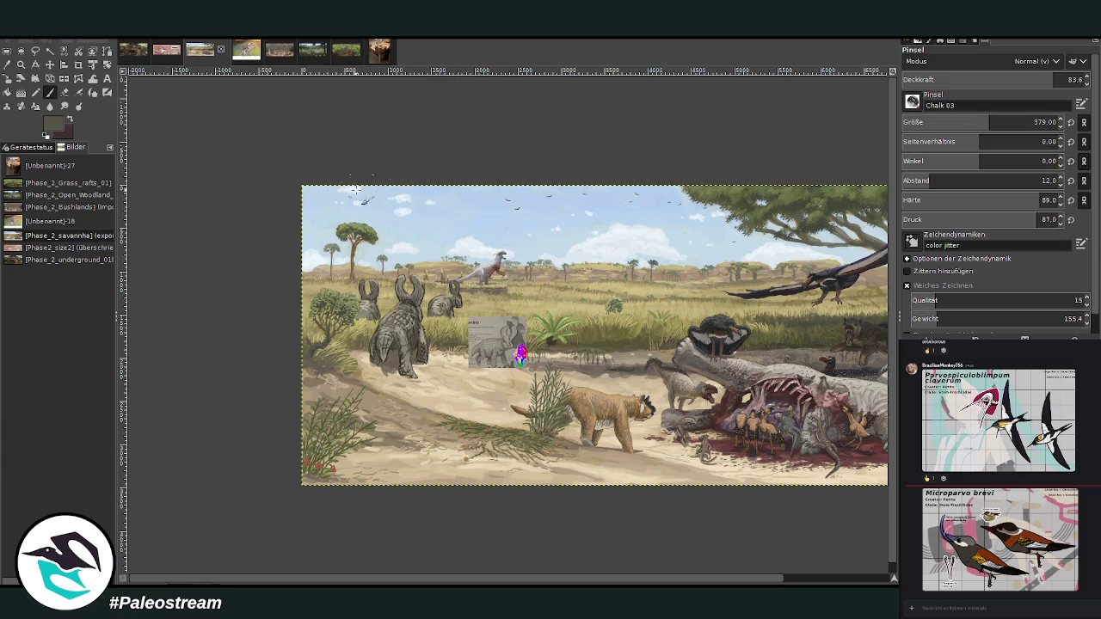
{"action": "mouse_move", "coordinate": [333, 200]}
{"action": "left_mouse_down"}
{"action": "mouse_move", "coordinate": [473, 177]}
{"action": "mouse_move", "coordinate": [309, 215]}
{"action": "mouse_move", "coordinate": [393, 173]}
{"action": "mouse_move", "coordinate": [483, 176]}
{"action": "mouse_move", "coordinate": [277, 222]}
{"action": "left_mouse_up"}
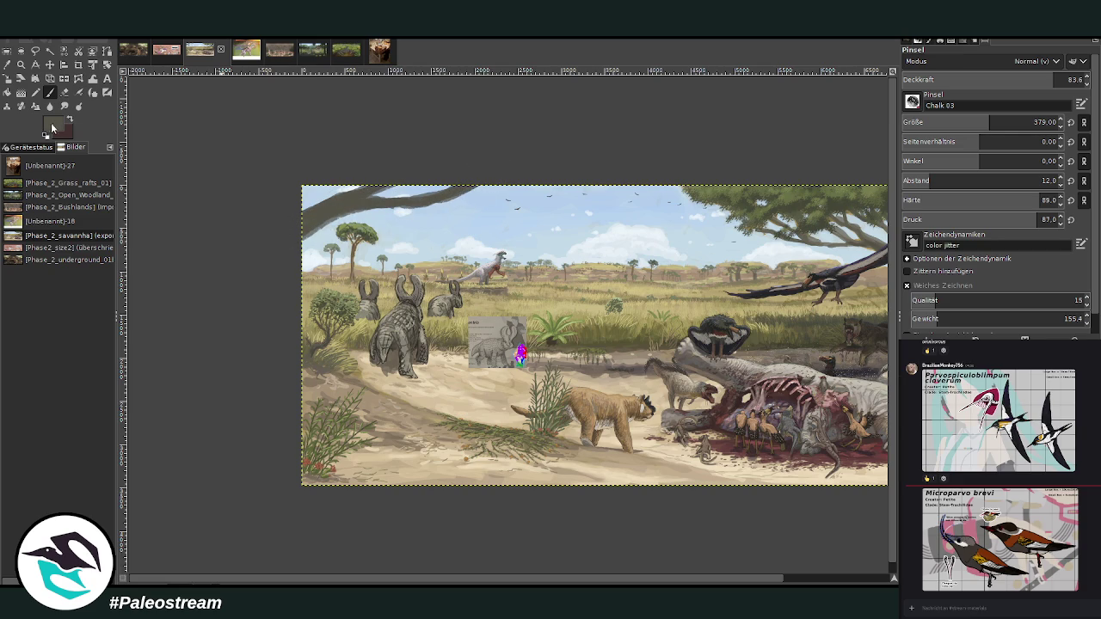
{"action": "left_click", "coordinate": [851, 390], "text": "ctrl"}
{"action": "left_click", "coordinate": [6, 64]}
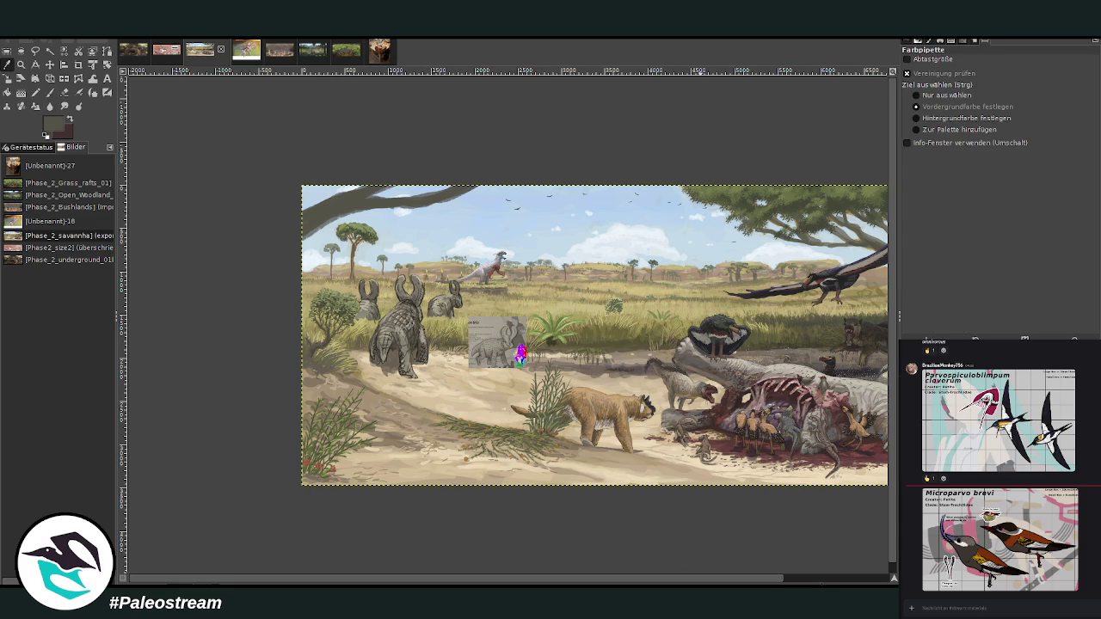
Step: With a size 523 brush at 50.2 opacity, darken the sand strip along the bottom edge
{"action": "scroll", "coordinate": [799, 325], "scroll_direction": "right", "scroll_amount": 3}
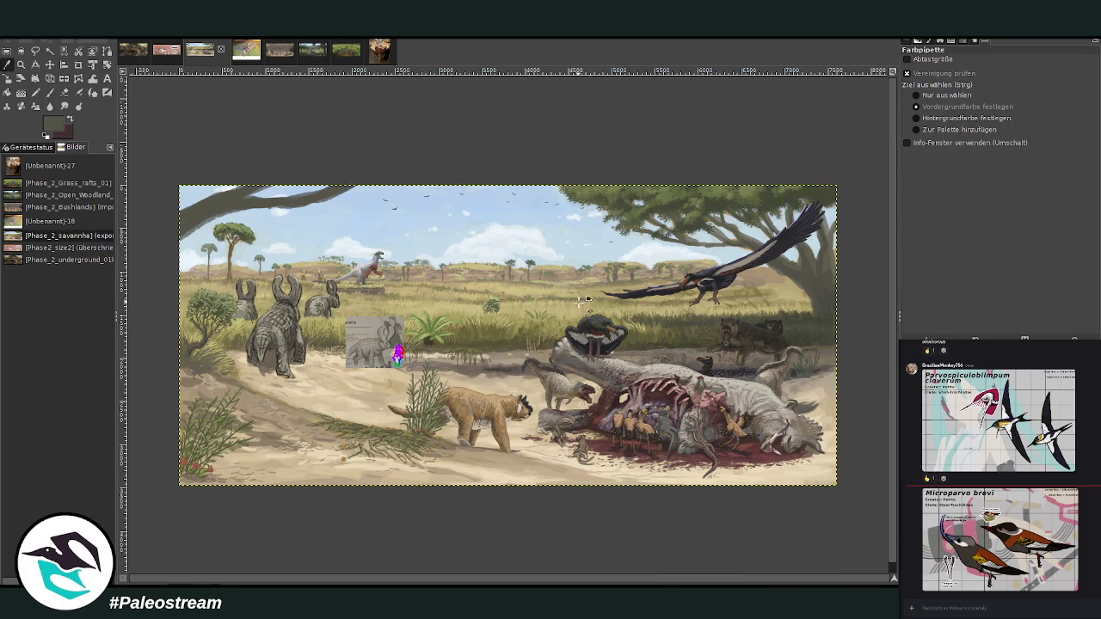
{"action": "left_click", "coordinate": [49, 92]}
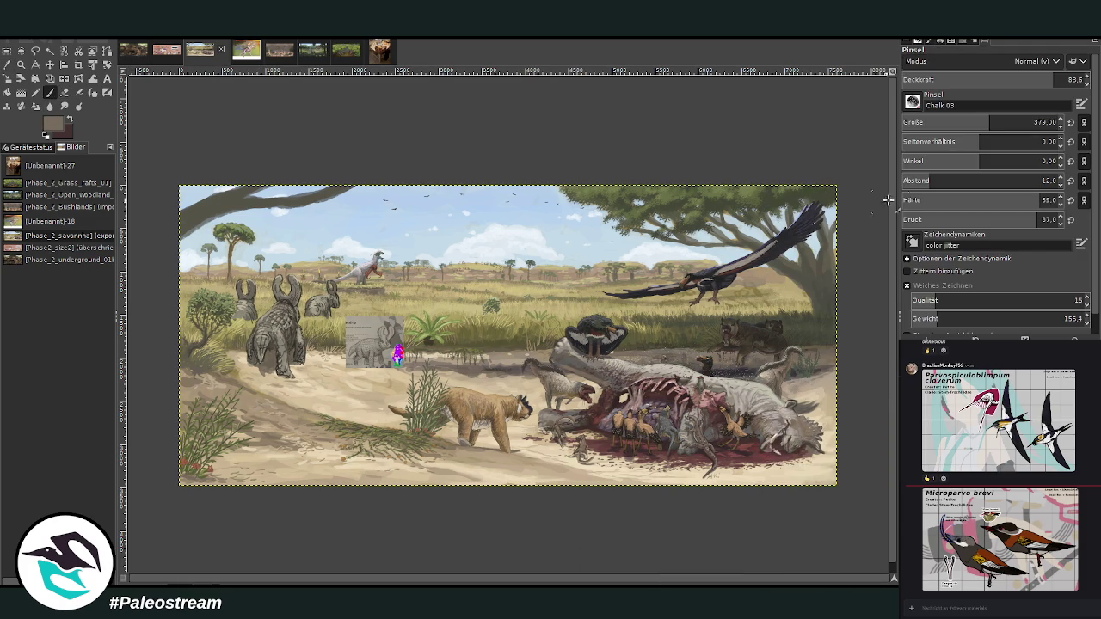
{"action": "left_click_drag", "start_coordinate": [989, 122], "coordinate": [1007, 122]}
{"action": "left_click_drag", "start_coordinate": [1054, 79], "coordinate": [992, 79]}
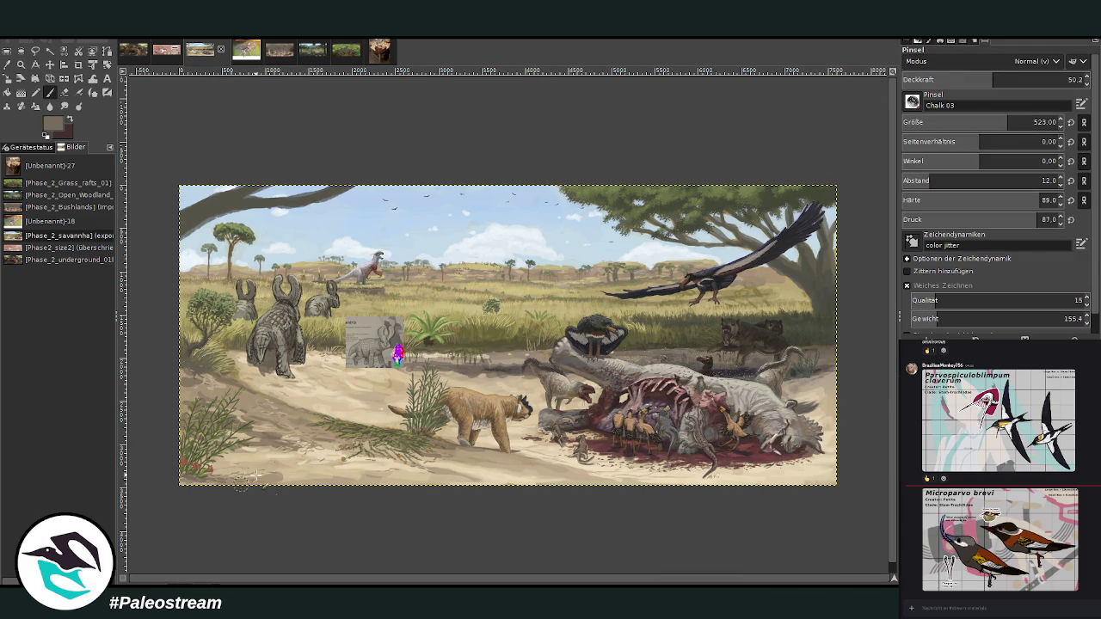
{"action": "left_click_drag", "start_coordinate": [233, 478], "coordinate": [356, 483]}
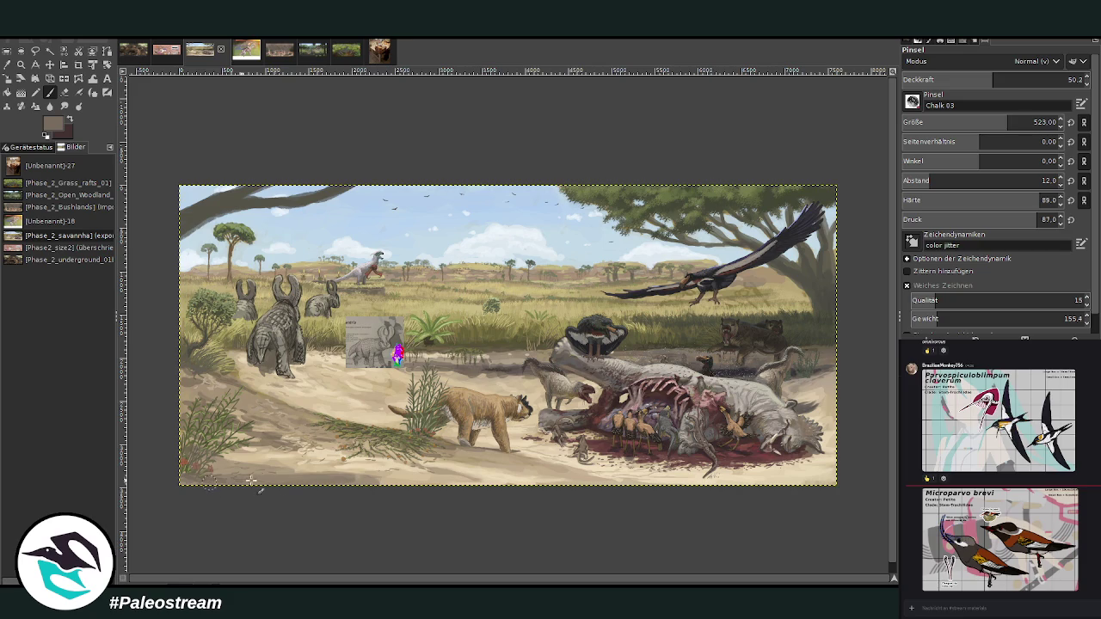
{"action": "mouse_move", "coordinate": [250, 479]}
{"action": "left_mouse_down"}
{"action": "mouse_move", "coordinate": [413, 488]}
{"action": "mouse_move", "coordinate": [394, 491]}
{"action": "left_mouse_up"}
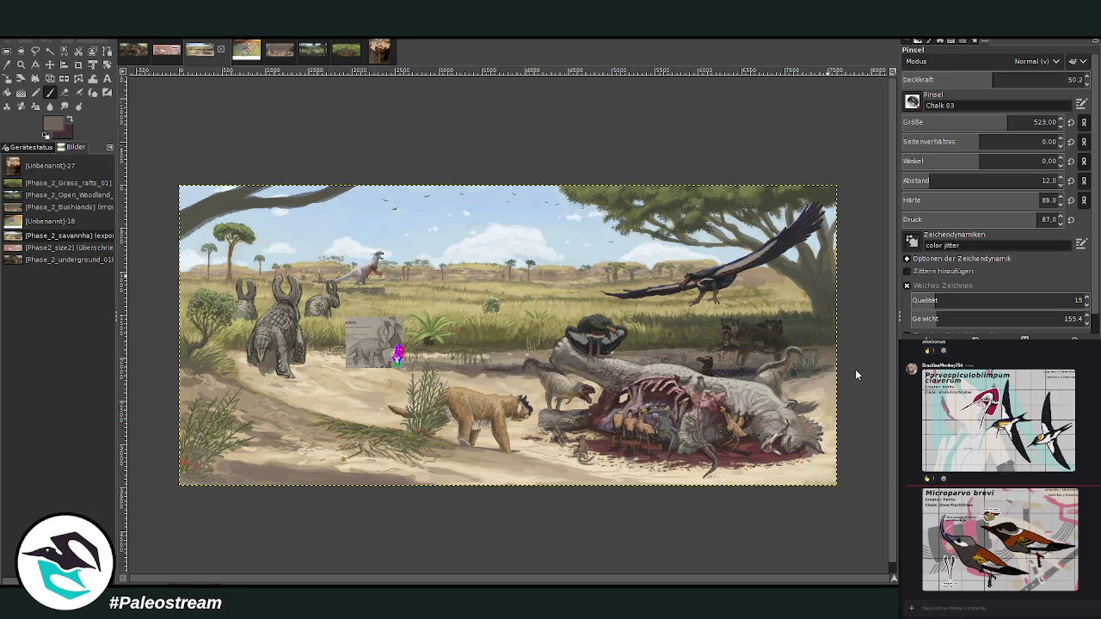
{"action": "mouse_move", "coordinate": [391, 462]}
{"action": "left_mouse_down"}
{"action": "mouse_move", "coordinate": [275, 476]}
{"action": "mouse_move", "coordinate": [454, 491]}
{"action": "mouse_move", "coordinate": [183, 462]}
{"action": "mouse_move", "coordinate": [472, 473]}
{"action": "mouse_move", "coordinate": [152, 466]}
{"action": "mouse_move", "coordinate": [305, 456]}
{"action": "left_mouse_up"}
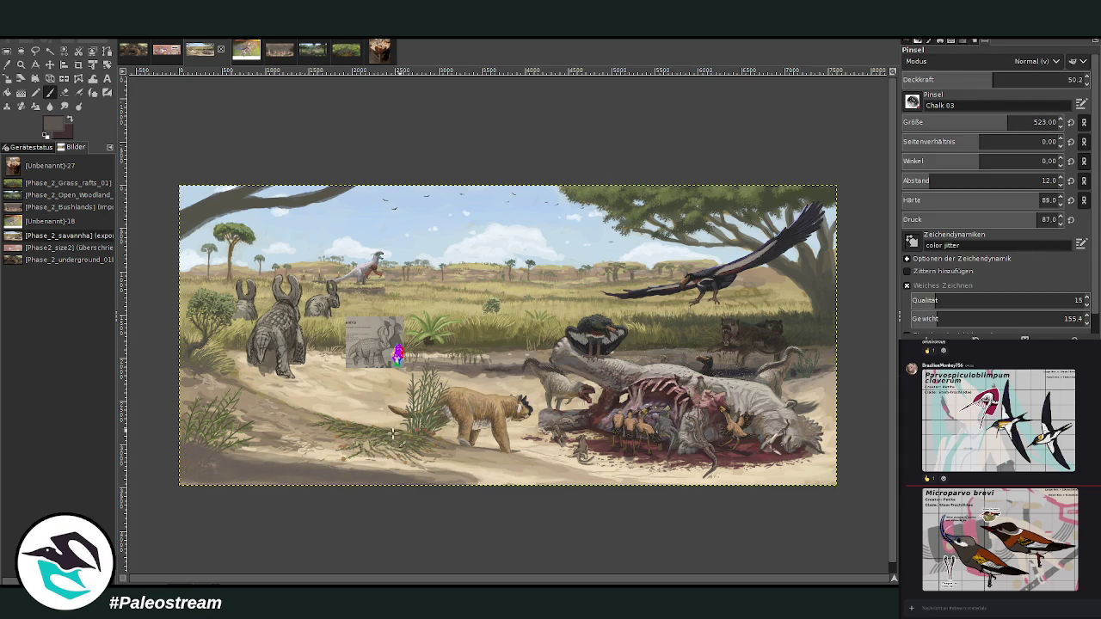
{"action": "left_click_drag", "start_coordinate": [258, 484], "coordinate": [167, 473]}
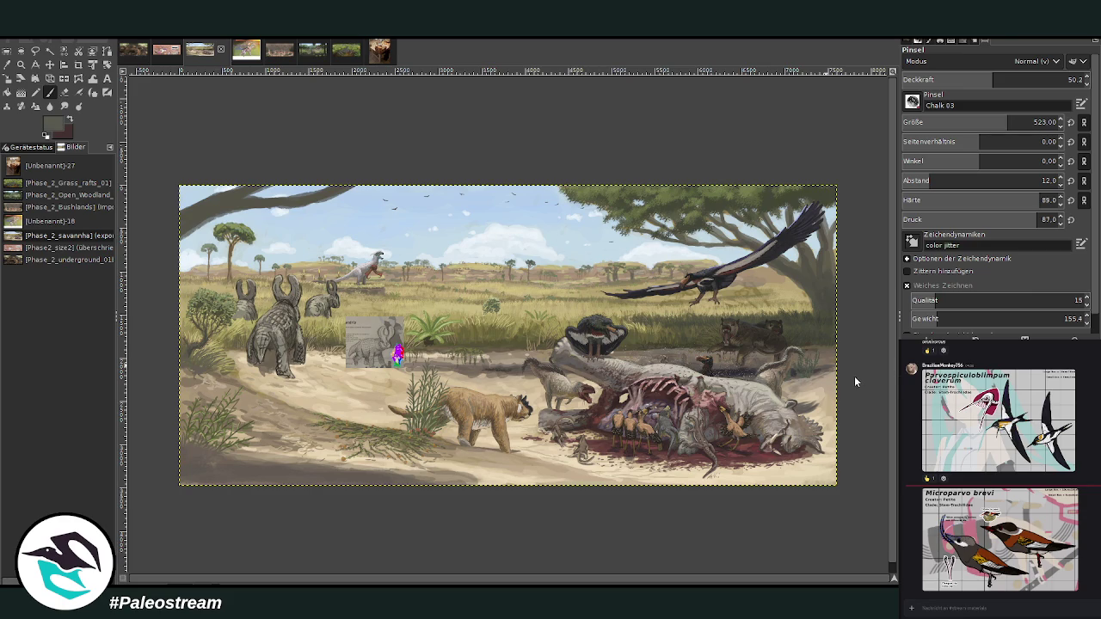
Step: Set the brush to 78.5 opacity and size 262, and zoom out to the whole painting
{"action": "left_click_drag", "start_coordinate": [989, 79], "coordinate": [1066, 79]}
{"action": "left_click_drag", "start_coordinate": [1031, 122], "coordinate": [972, 122]}
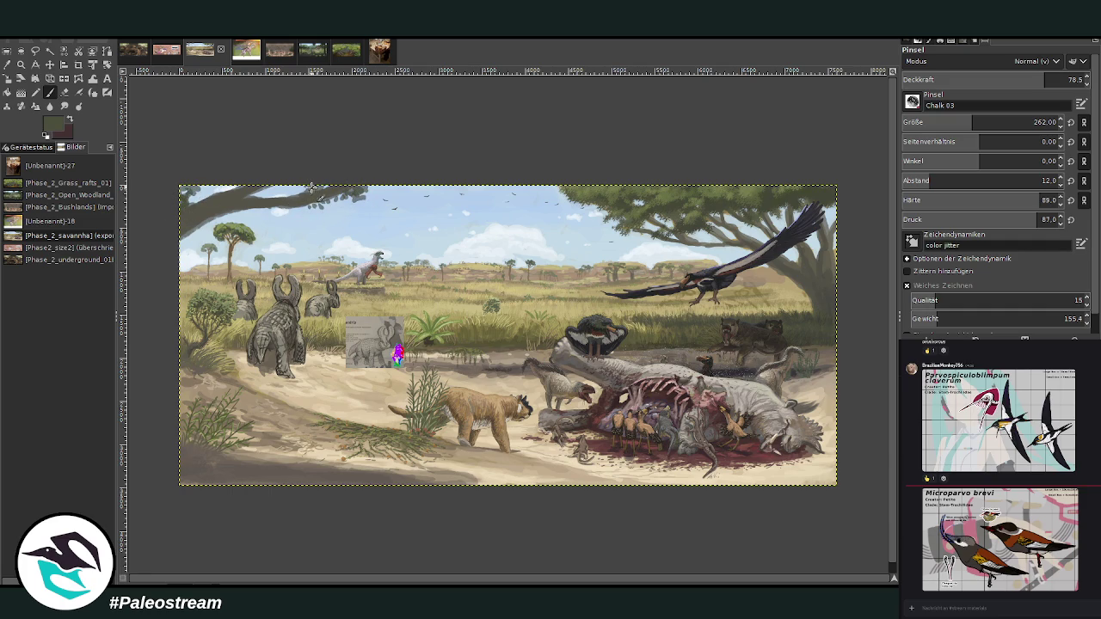
{"action": "key", "text": "minus"}
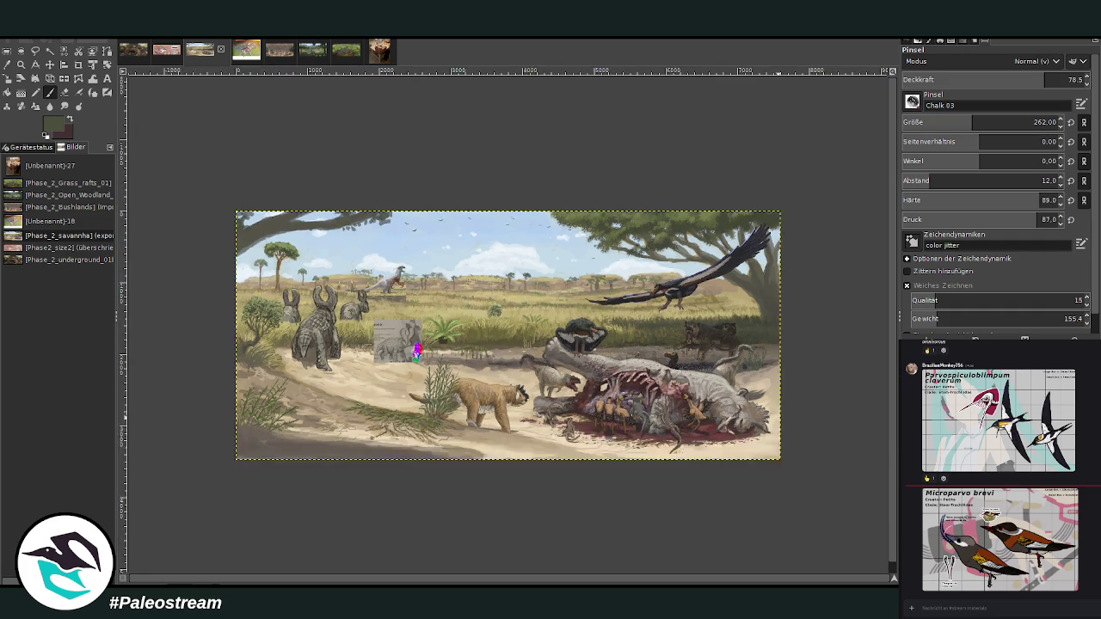
{"action": "key", "text": "minus"}
{"action": "left_click", "coordinate": [21, 64]}
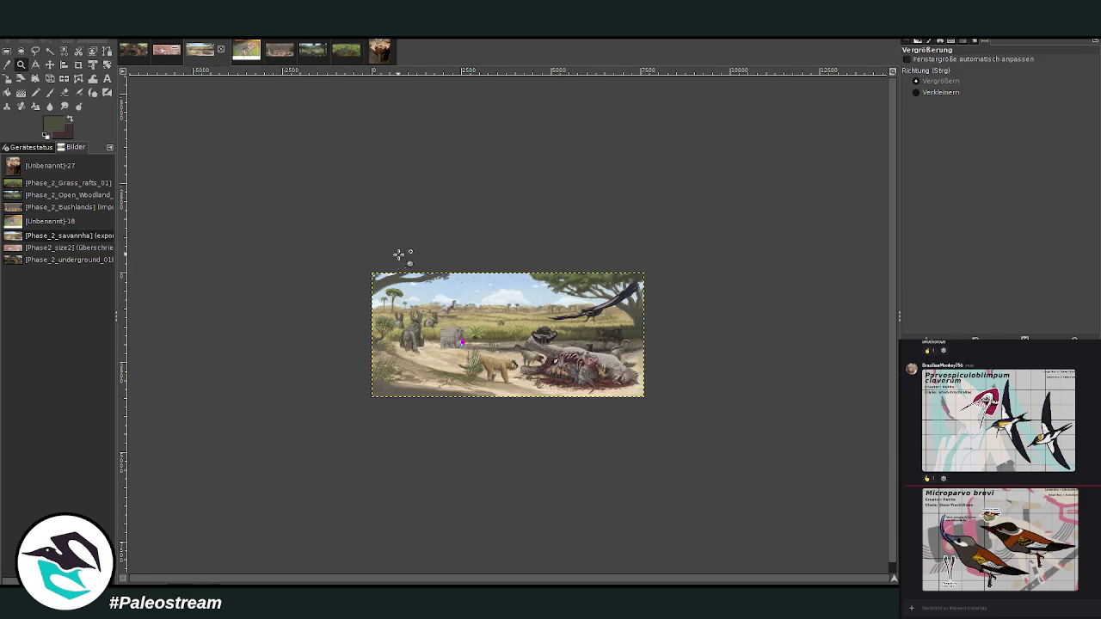
{"action": "left_click_drag", "start_coordinate": [379, 248], "coordinate": [664, 414]}
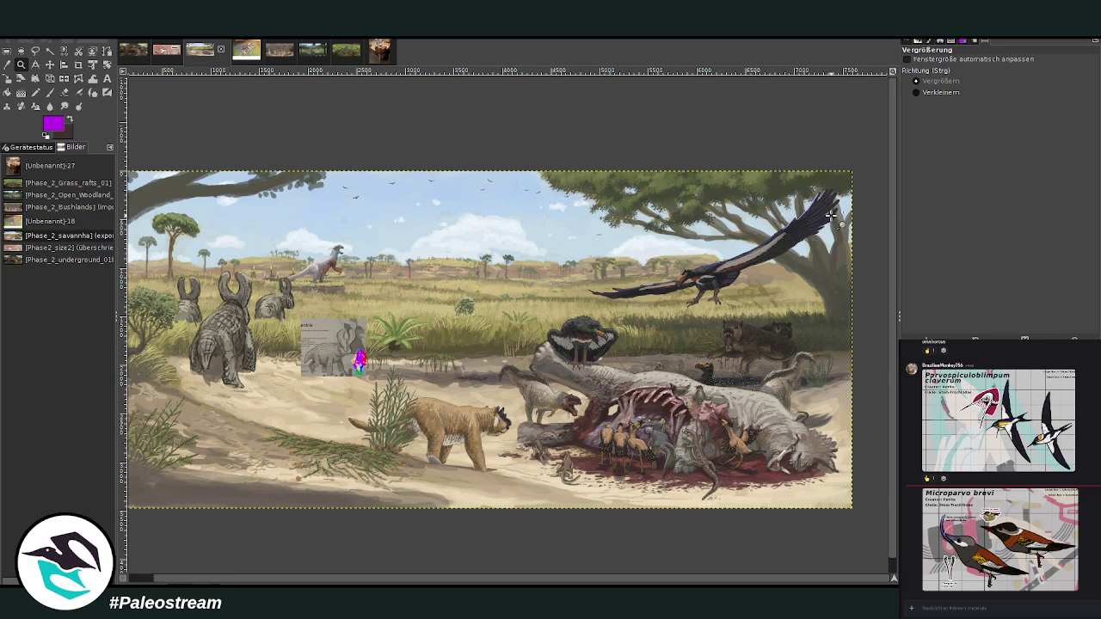
{"action": "key", "text": "p"}
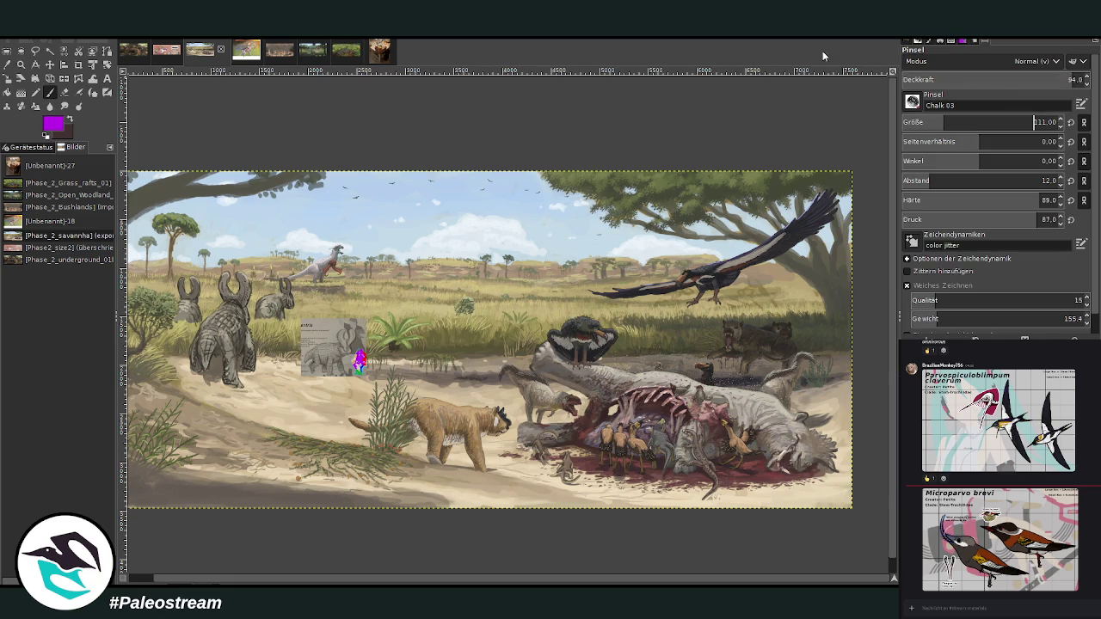
{"action": "left_click_drag", "start_coordinate": [315, 489], "coordinate": [504, 467]}
{"action": "left_click_drag", "start_coordinate": [821, 307], "coordinate": [616, 172]}
{"action": "left_click_drag", "start_coordinate": [827, 351], "coordinate": [523, 507]}
{"action": "left_click_drag", "start_coordinate": [774, 357], "coordinate": [303, 465]}
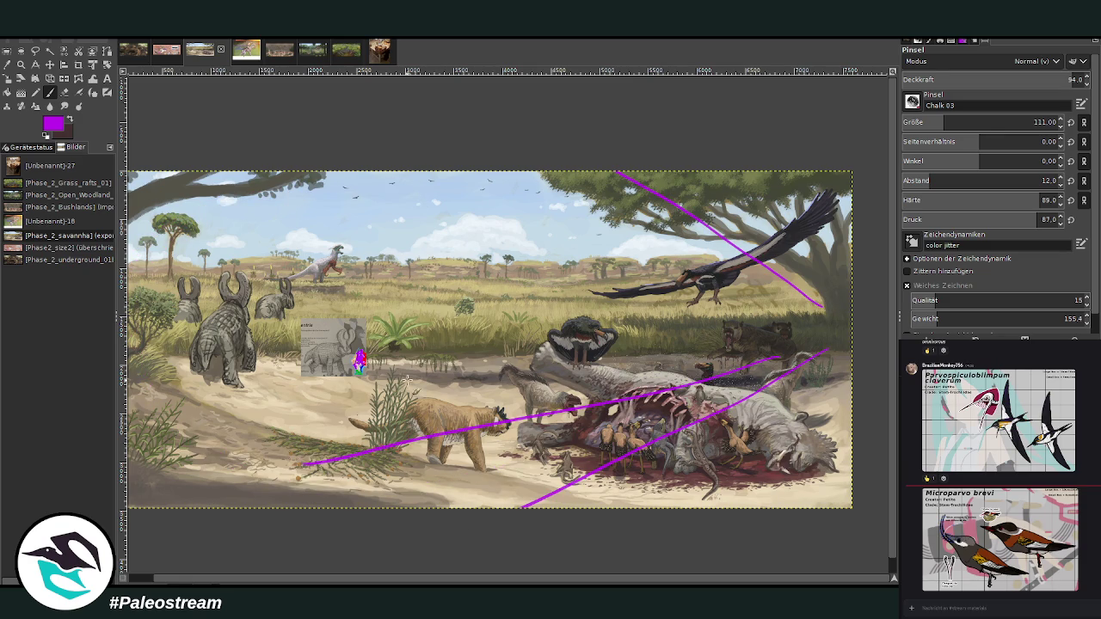
{"action": "mouse_move", "coordinate": [778, 329]}
{"action": "left_mouse_down"}
{"action": "mouse_move", "coordinate": [256, 365]}
{"action": "mouse_move", "coordinate": [327, 172]}
{"action": "mouse_move", "coordinate": [128, 252]}
{"action": "left_mouse_up"}
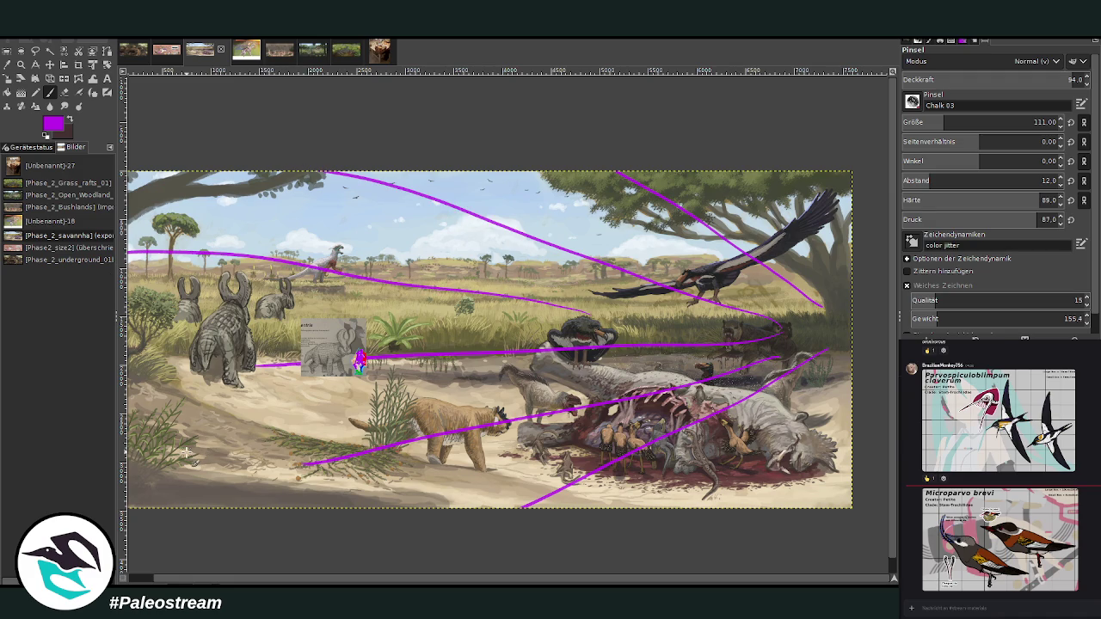
{"action": "key", "text": "ctrl+z"}
{"action": "key", "text": "ctrl+z"}
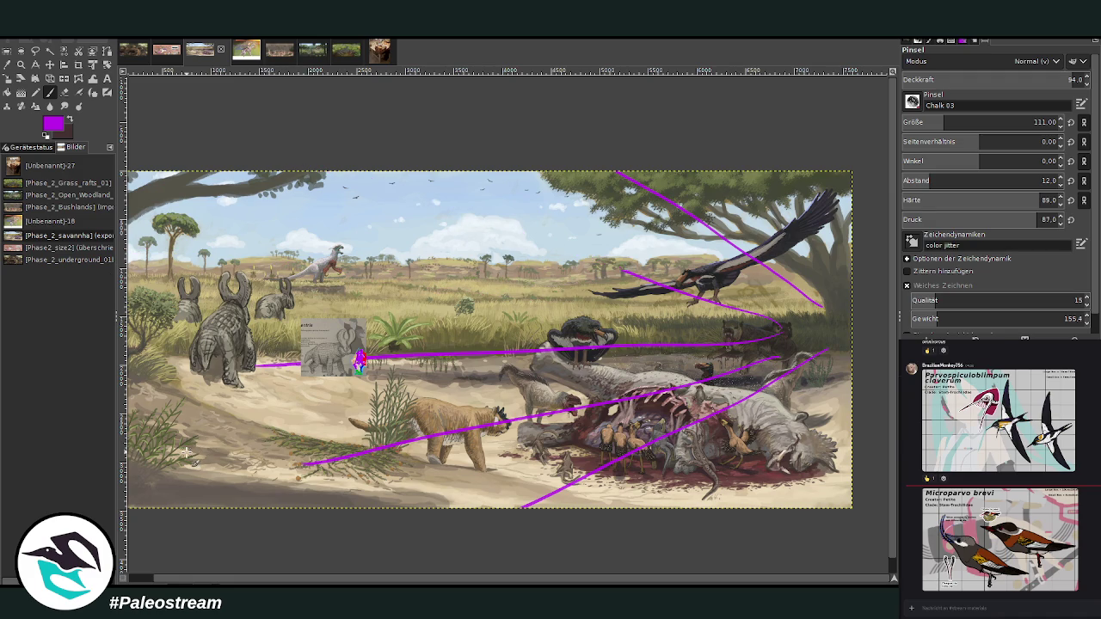
{"action": "key", "text": "ctrl+z"}
{"action": "key", "text": "ctrl+z"}
{"action": "key", "text": "ctrl+z"}
{"action": "key", "text": "ctrl+z"}
{"action": "key", "text": "ctrl+z"}
{"action": "key", "text": "ctrl+z"}
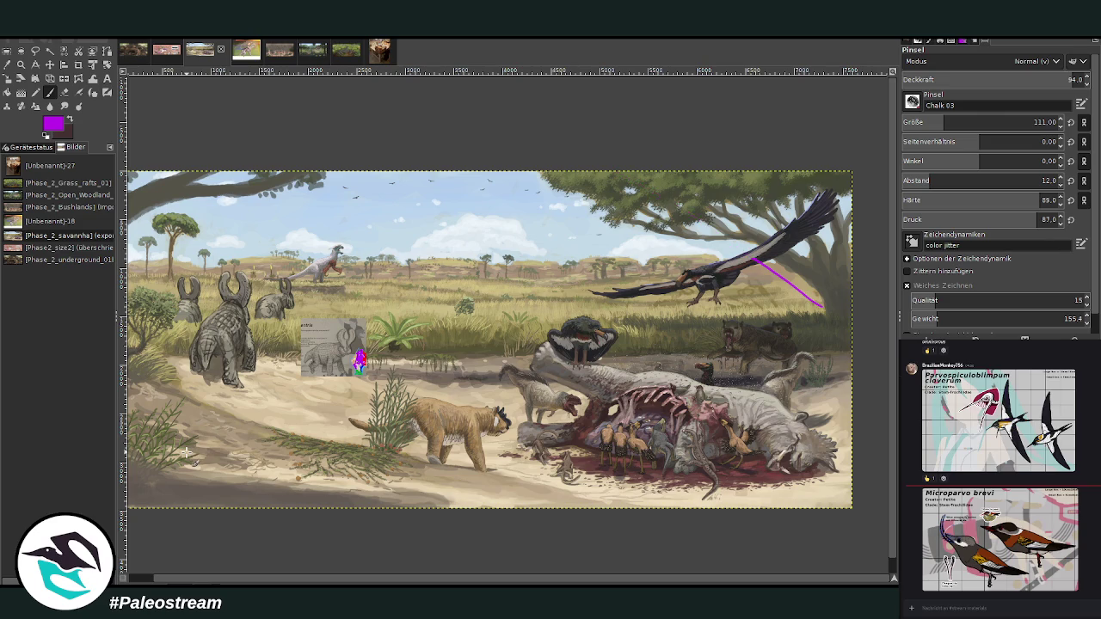
{"action": "key", "text": "ctrl+z"}
{"action": "key", "text": "ctrl+z"}
{"action": "key", "text": "z"}
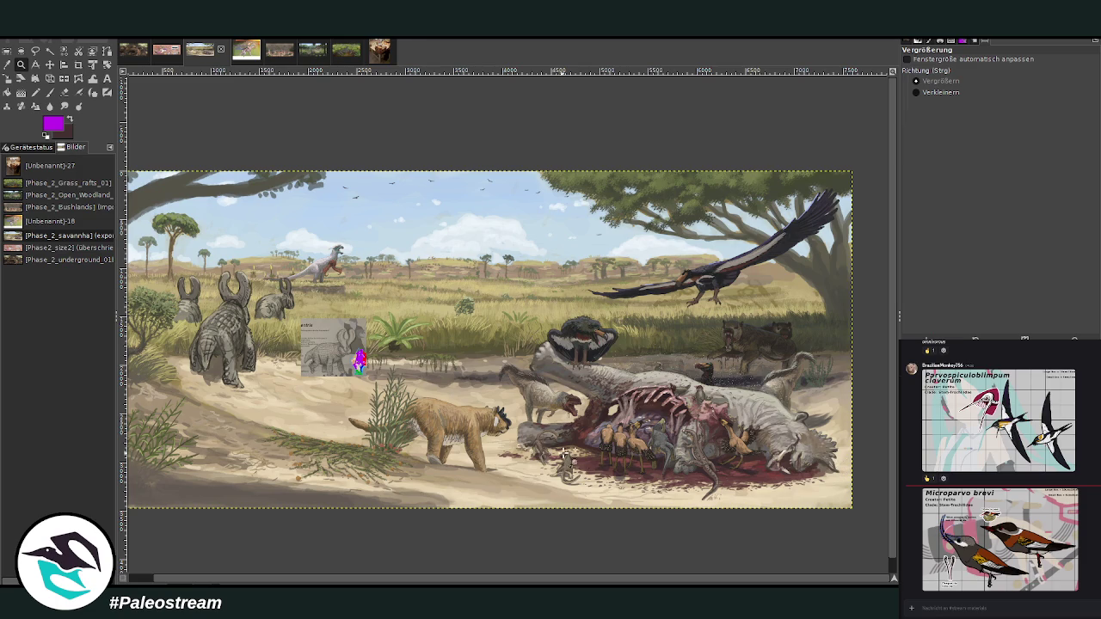